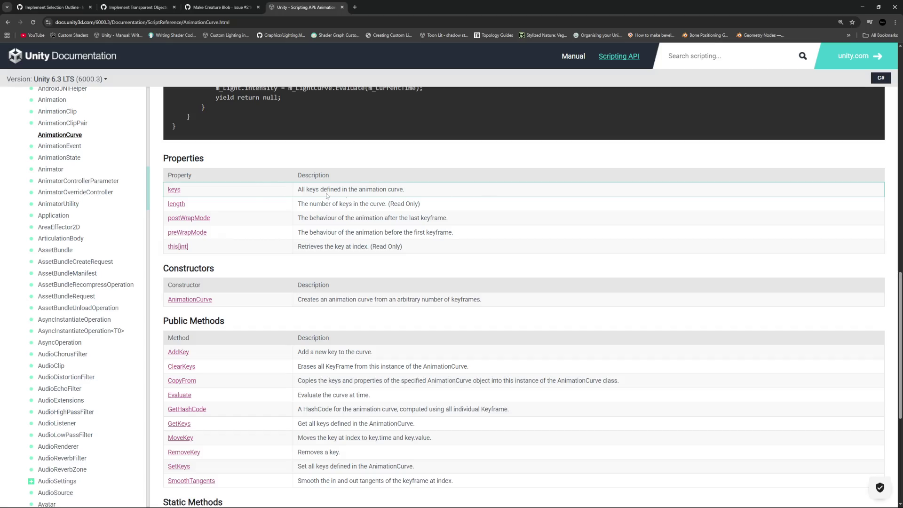
Highlight the postWrapMode description, scroll the AnimationCurve page, then return to the Unity Editor.
mouse_move(447, 218)
mouse_down()
mouse_move(316, 218)
mouse_move(465, 223)
mouse_up()
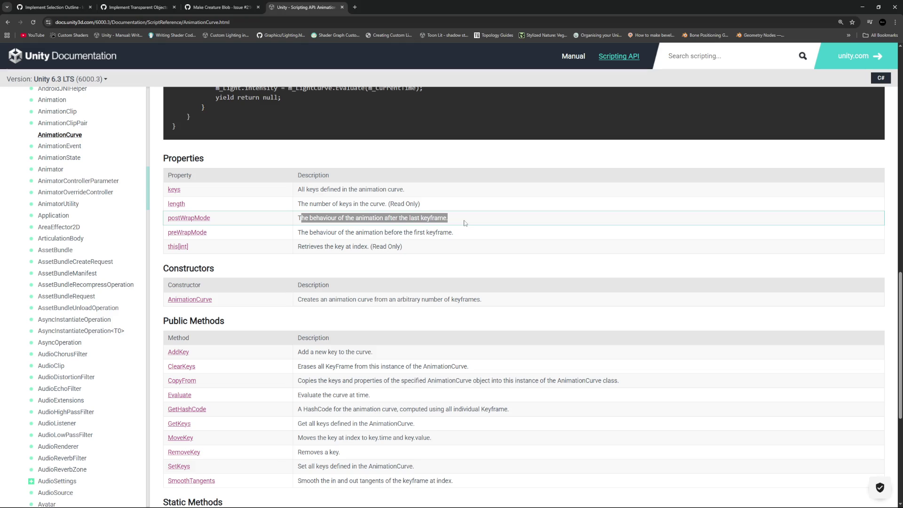
scroll(532, 308, up, 10)
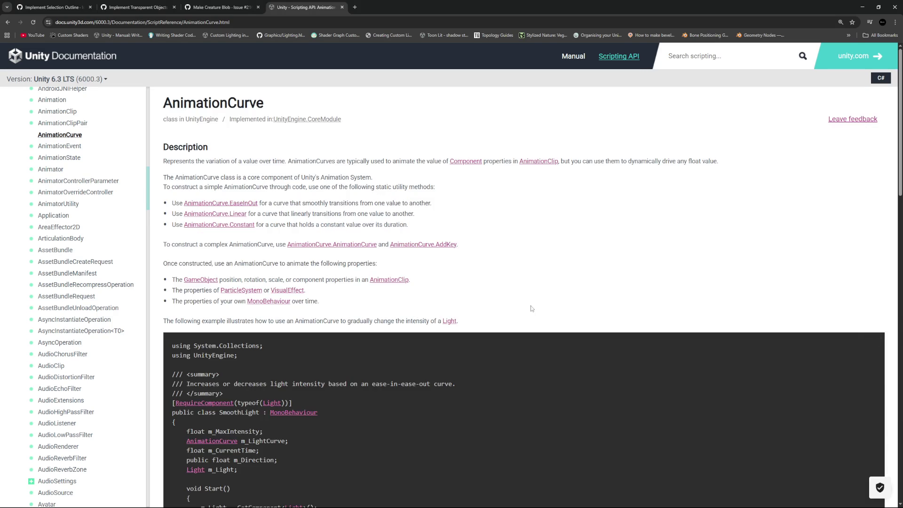
scroll(532, 308, down, 15)
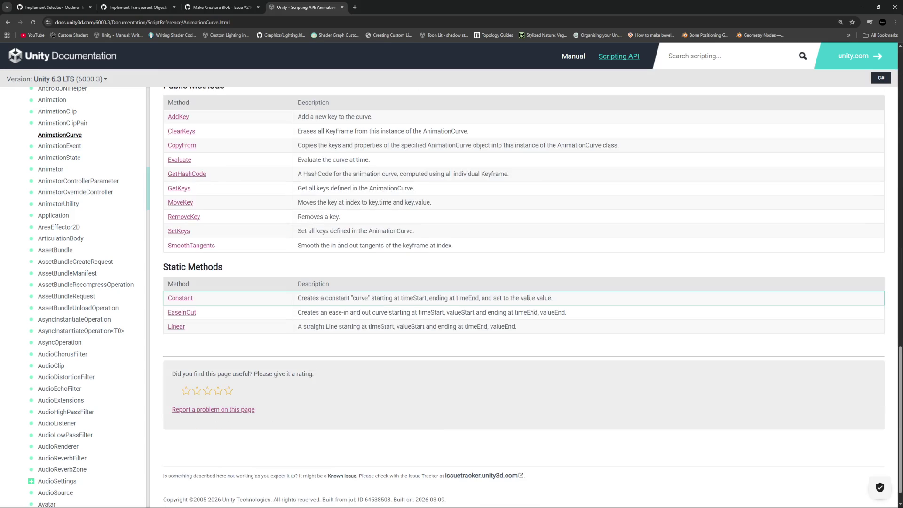
key(alt+Tab)
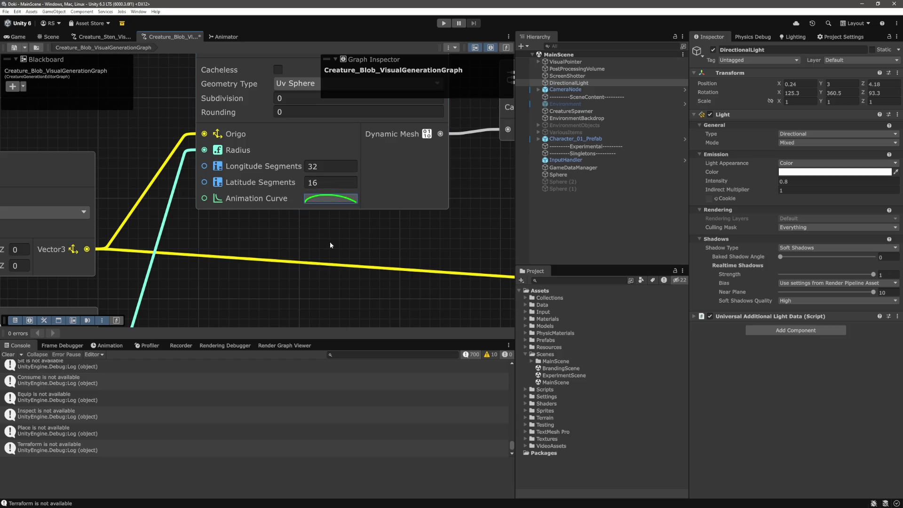
In the Curve editor, flatten the first key's vertical tangent into a gentle ease-in.
click(347, 202)
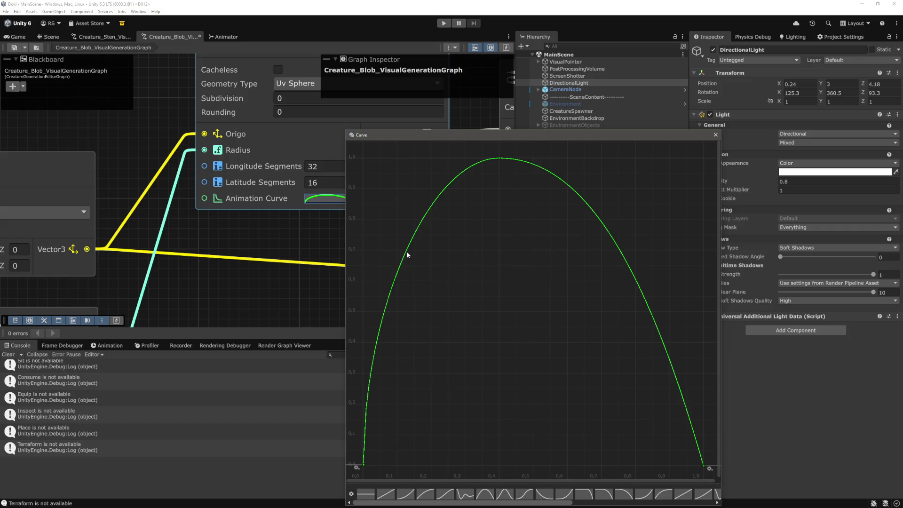
click(364, 465)
click(704, 465)
click(364, 464)
right_click(363, 464)
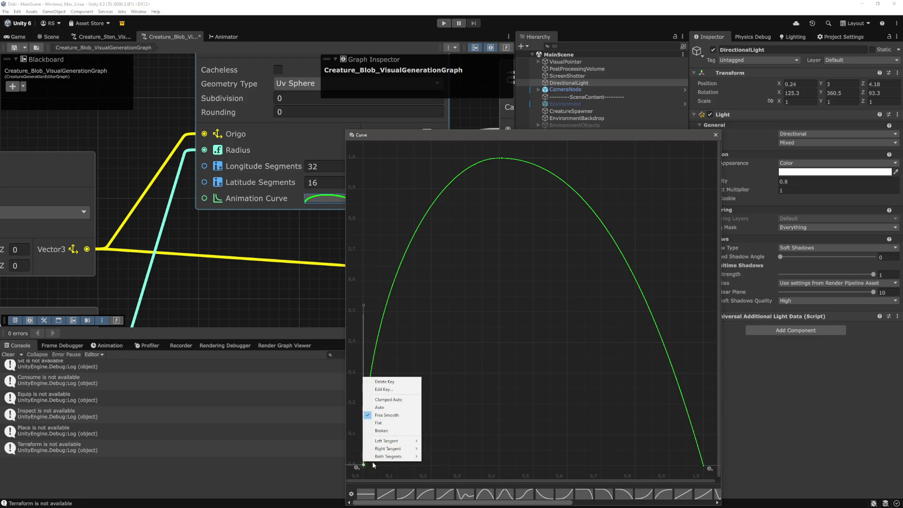
click(537, 396)
mouse_move(364, 464)
mouse_down()
mouse_move(364, 304)
mouse_move(417, 328)
mouse_move(478, 420)
mouse_move(487, 470)
mouse_move(385, 345)
mouse_move(365, 342)
mouse_move(467, 455)
mouse_move(376, 348)
mouse_move(364, 350)
mouse_move(447, 441)
mouse_move(455, 466)
mouse_move(432, 409)
mouse_move(357, 366)
mouse_move(364, 371)
mouse_up()
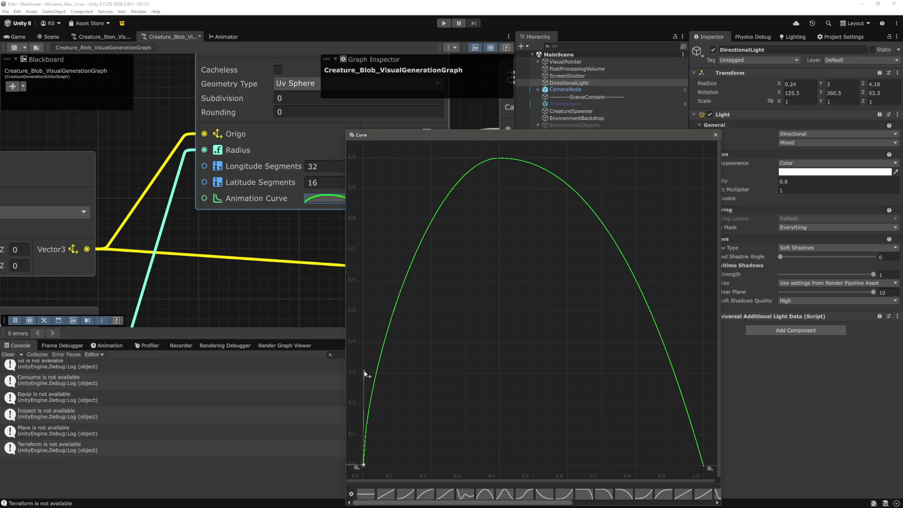
mouse_move(365, 372)
mouse_down()
mouse_move(447, 442)
mouse_move(448, 456)
mouse_move(361, 387)
mouse_move(379, 409)
mouse_move(376, 401)
mouse_up()
Open the AnimationCurve.AddKey page and read its time and value parameters.
key(alt+Tab)
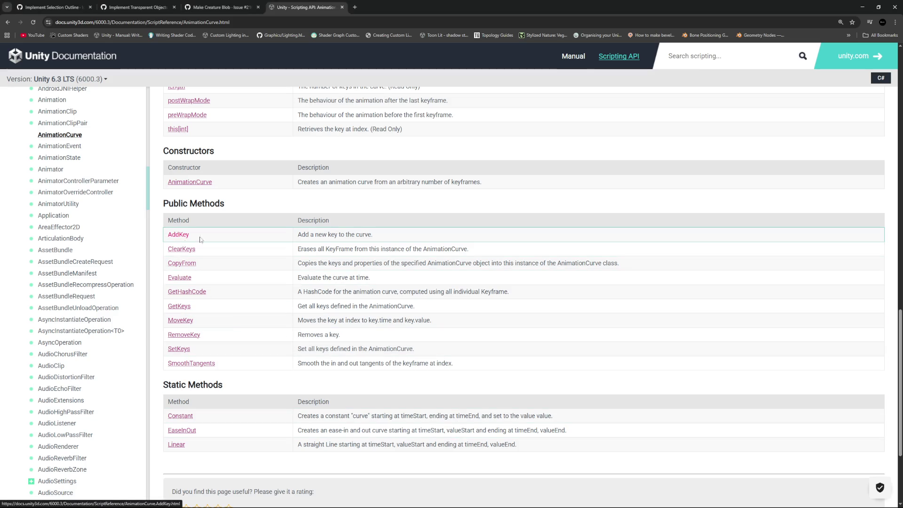
drag(409, 235, 169, 235)
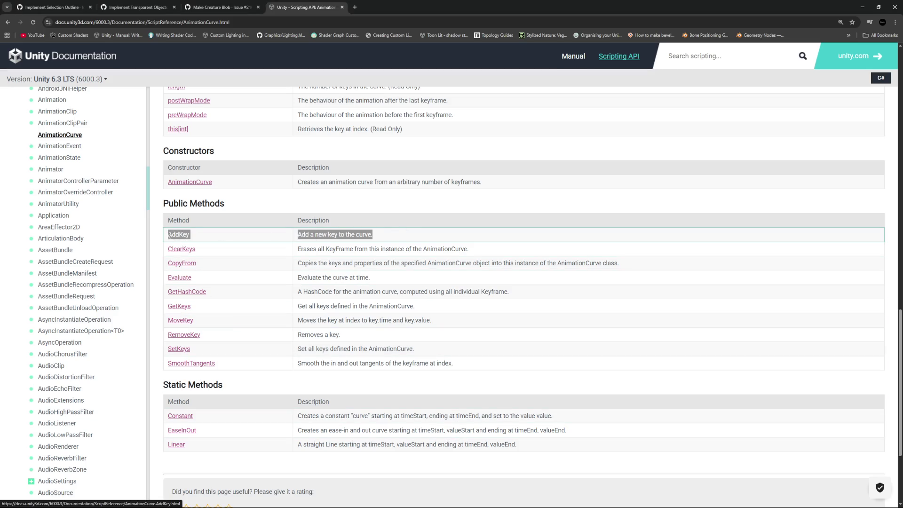
click(178, 236)
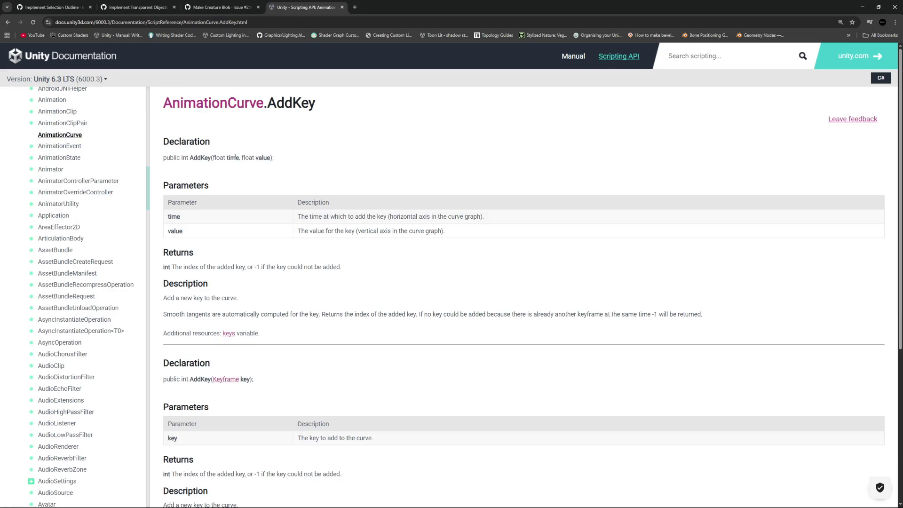
drag(212, 158, 279, 162)
click(287, 165)
Open the Keyframe reference and scroll to its Properties list.
scroll(287, 242, down, 5)
scroll(286, 241, up, 3)
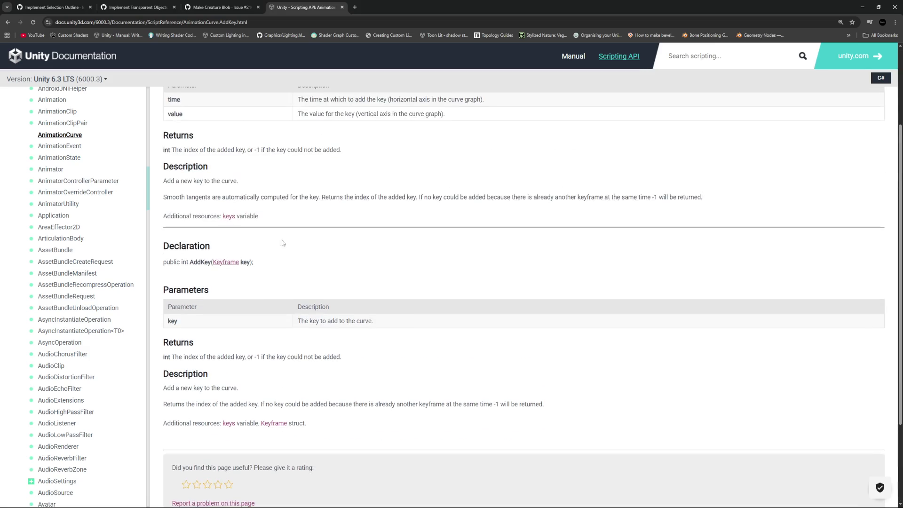
click(222, 263)
scroll(352, 283, down, 7)
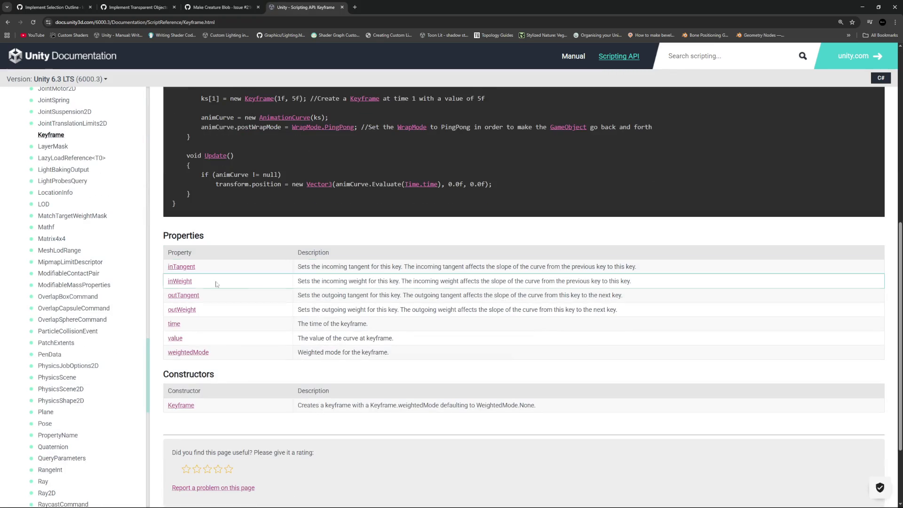
Open the Keyframe.inTangent page from the Keyframe properties list.
drag(298, 266, 362, 264)
click(433, 270)
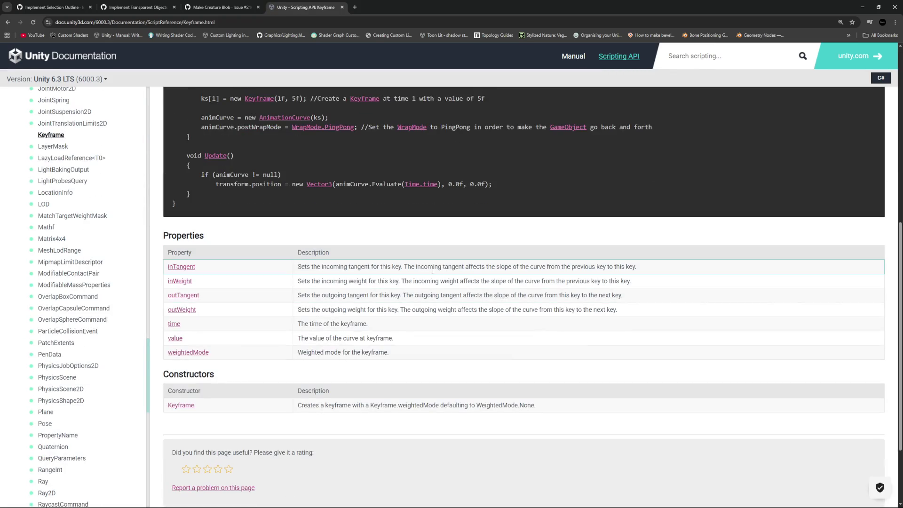
ctrl+shift+click(183, 266)
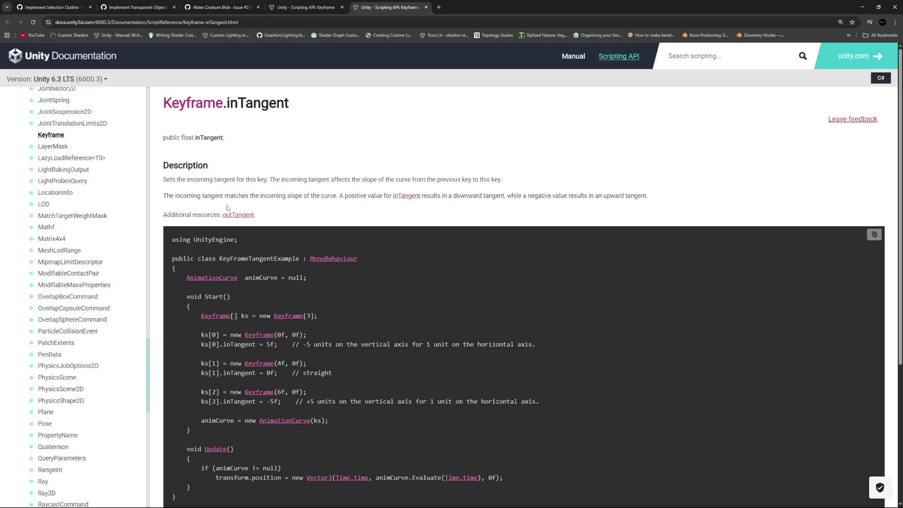
key(ctrl+shift+Tab)
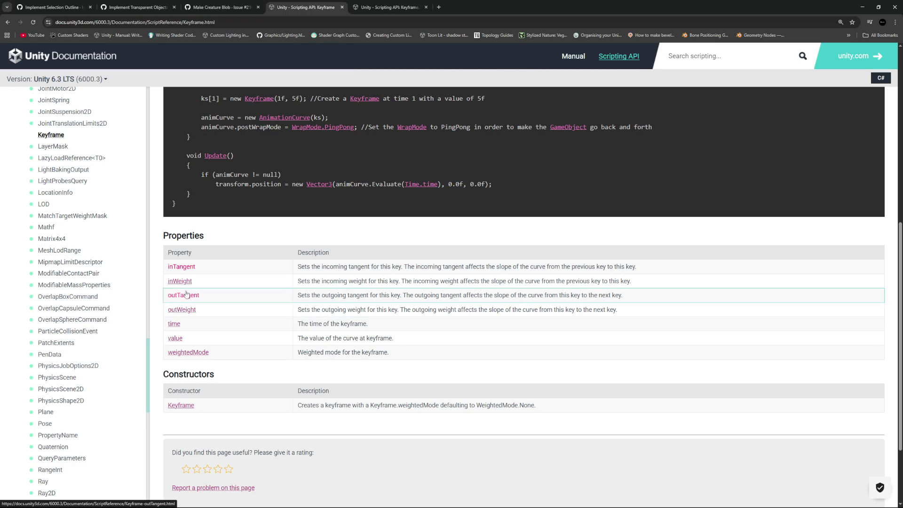
click(185, 266)
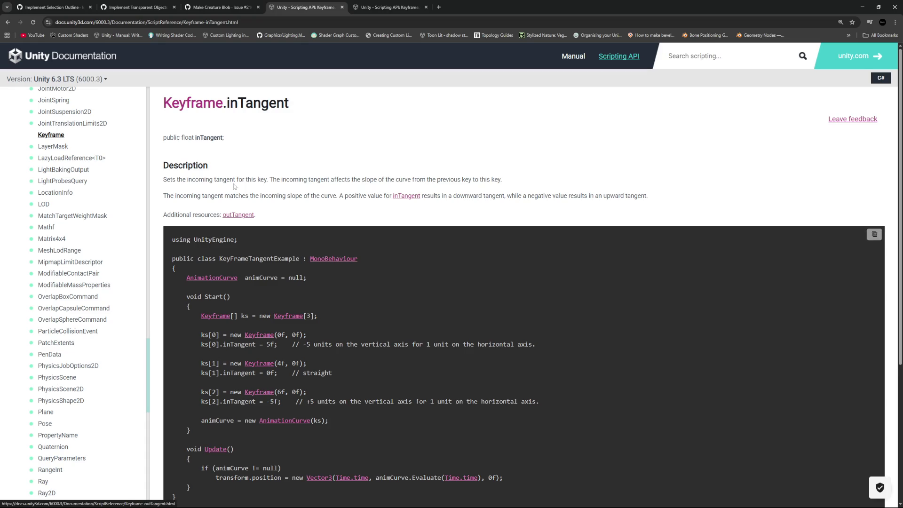
Read the inTangent incoming-slope explanation and scroll through its example code.
scroll(357, 248, down, 3)
scroll(357, 248, down, 2)
scroll(357, 248, up, 5)
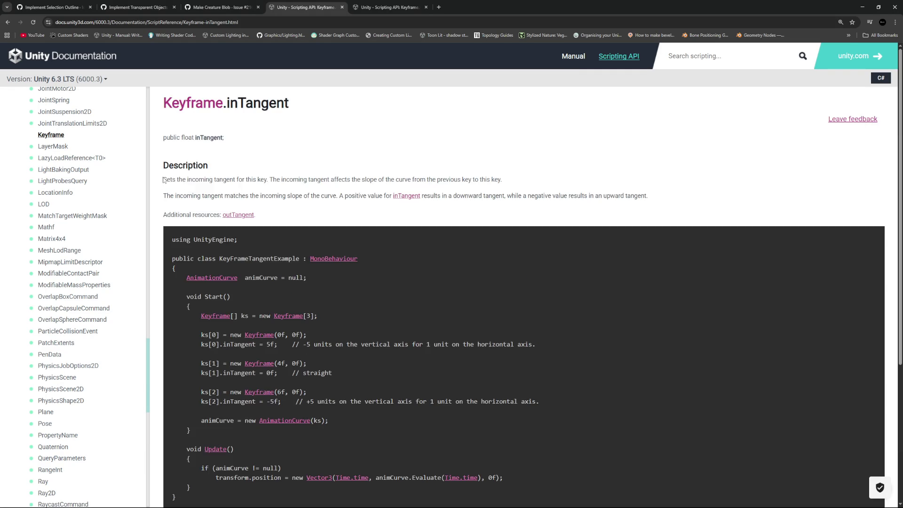
drag(163, 180, 333, 179)
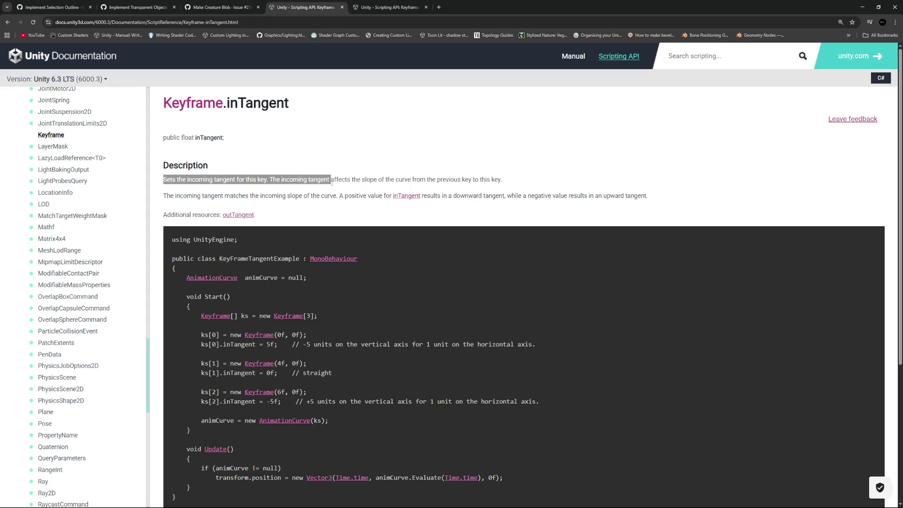
drag(167, 196, 657, 200)
click(657, 200)
scroll(571, 189, down, 2)
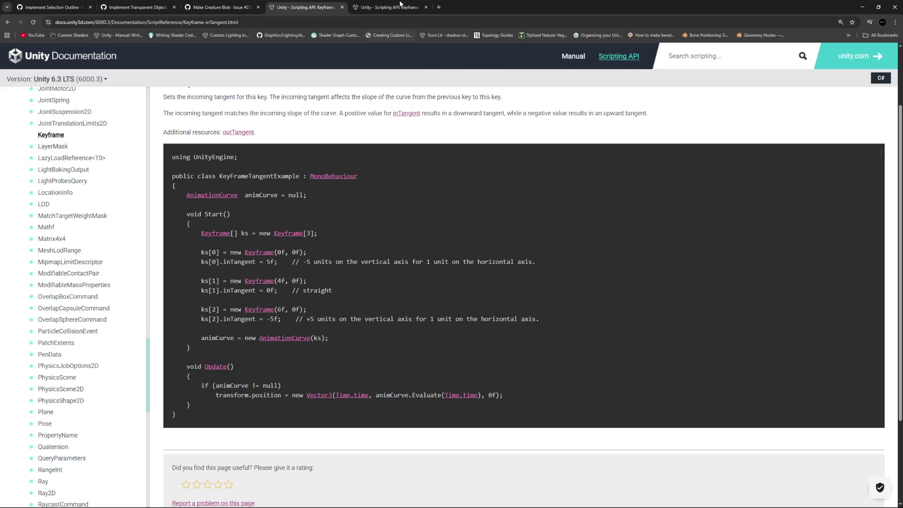
scroll(378, 255, down, 8)
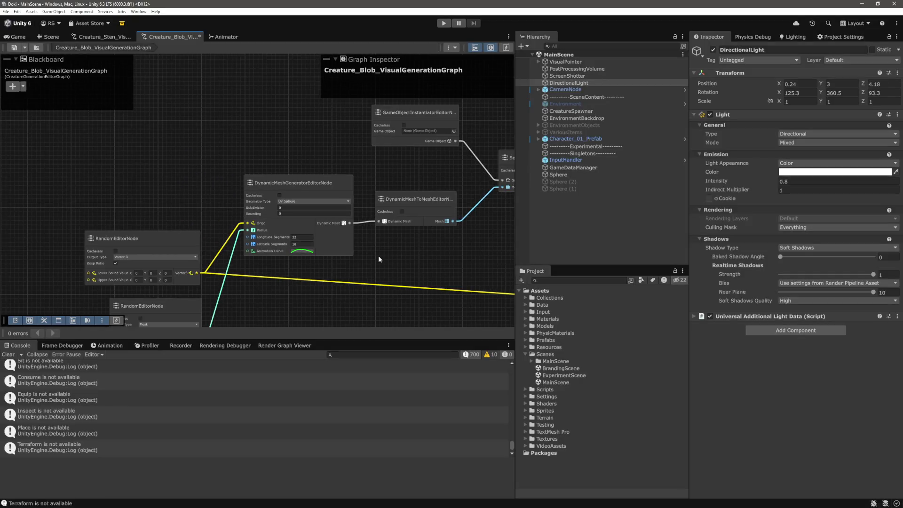
Rework the first key's tangent and apply a steeper preset to the Animation Curve.
scroll(341, 249, up, 10)
click(335, 216)
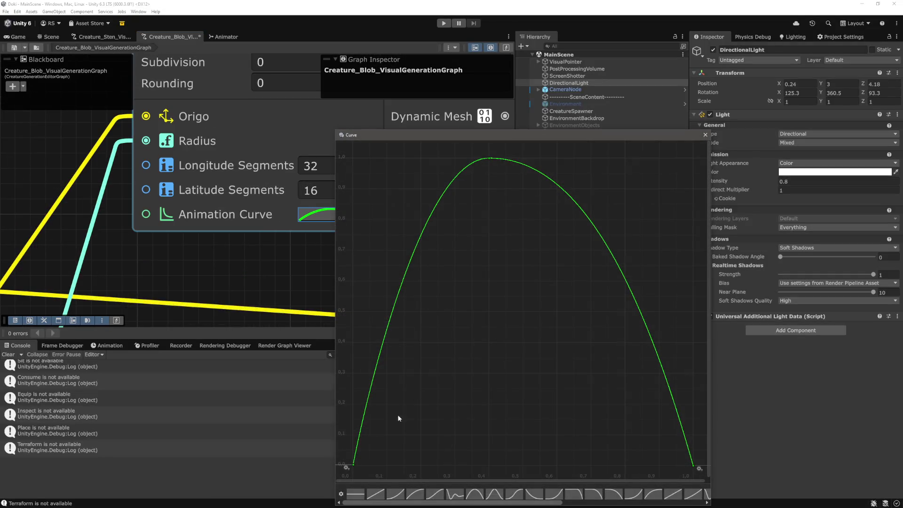
click(353, 465)
mouse_move(365, 405)
mouse_down()
mouse_move(352, 401)
mouse_move(356, 393)
mouse_up()
click(439, 410)
drag(452, 502, 594, 502)
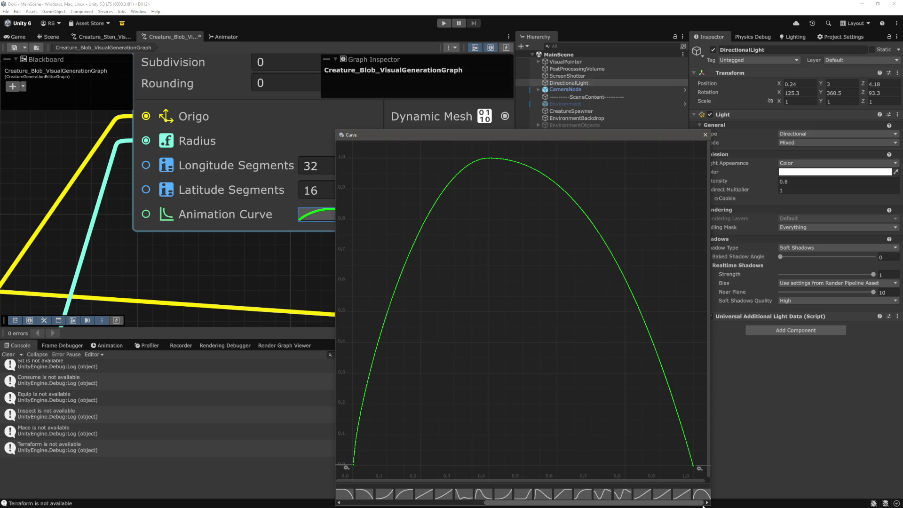
click(701, 494)
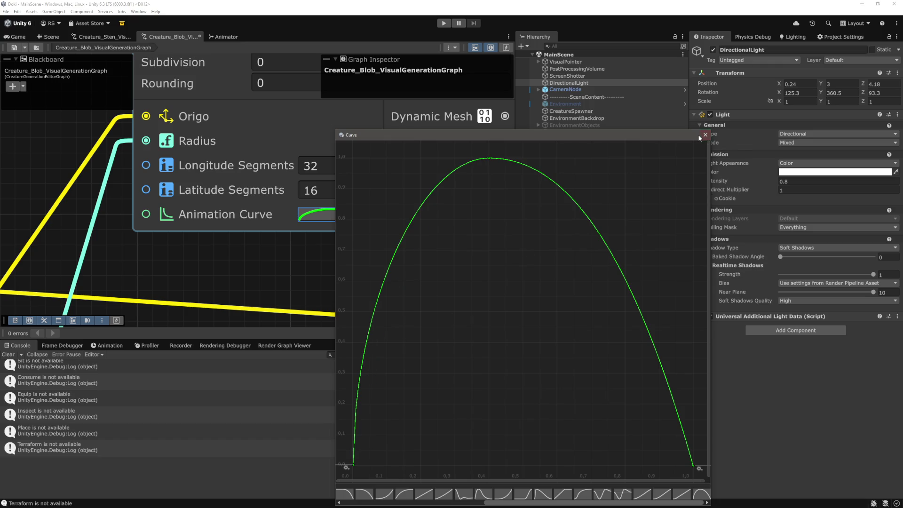
Close the curve editor and enter Play mode with Ctrl+P.
click(704, 135)
scroll(360, 266, down, 5)
key(ctrl+p)
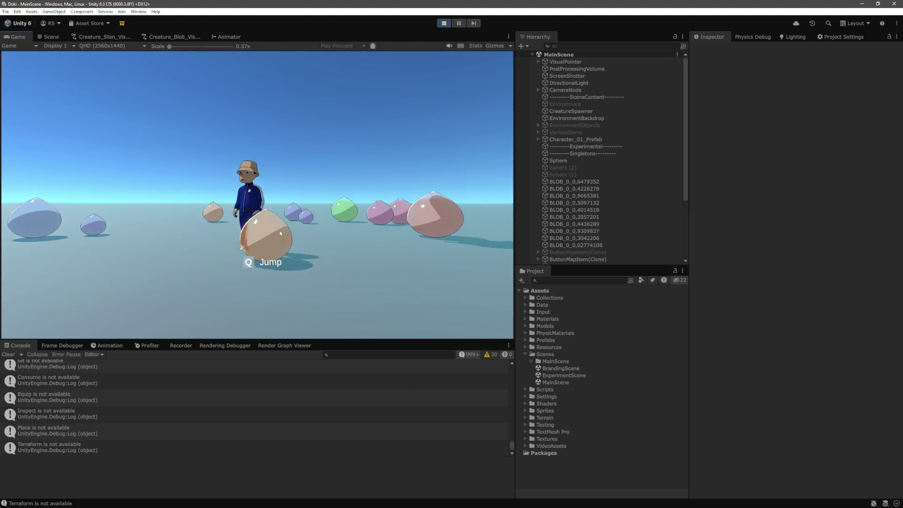
Run the character among the blobs with A, stop Play mode, then restart it.
key(a)
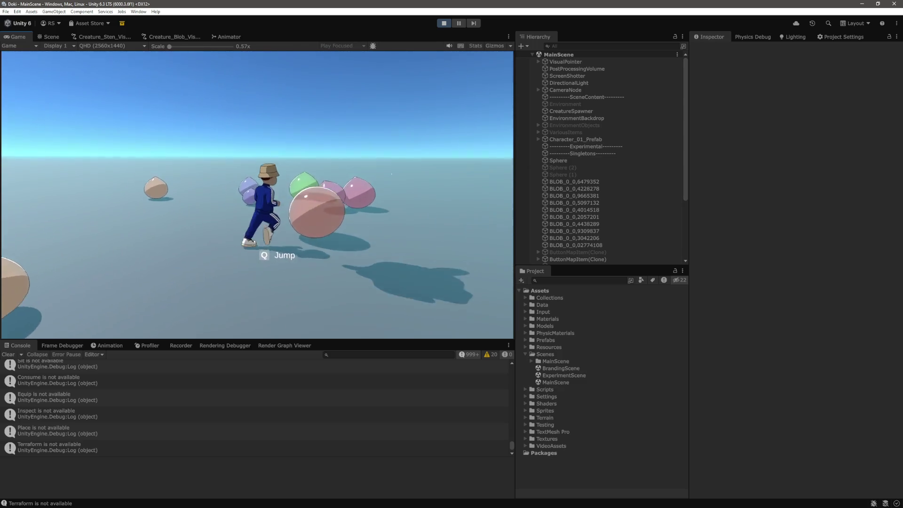
key(ctrl+p)
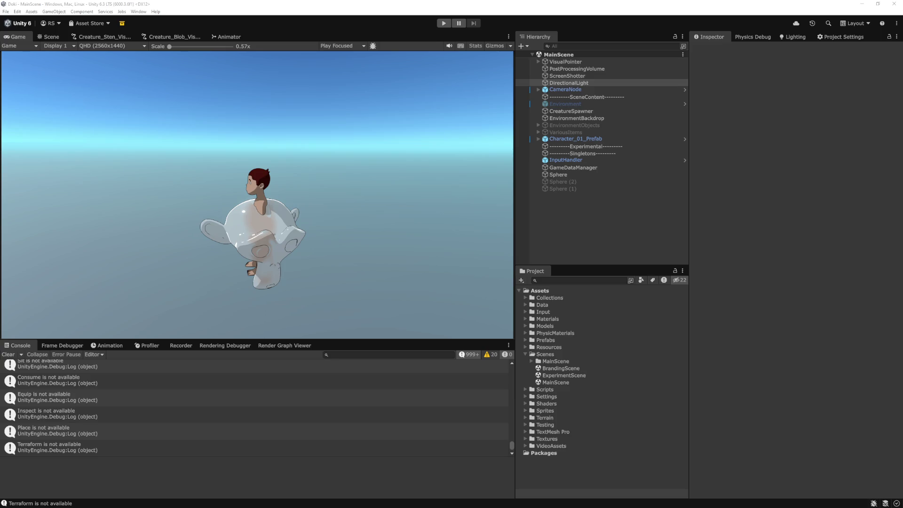
key(ctrl+p)
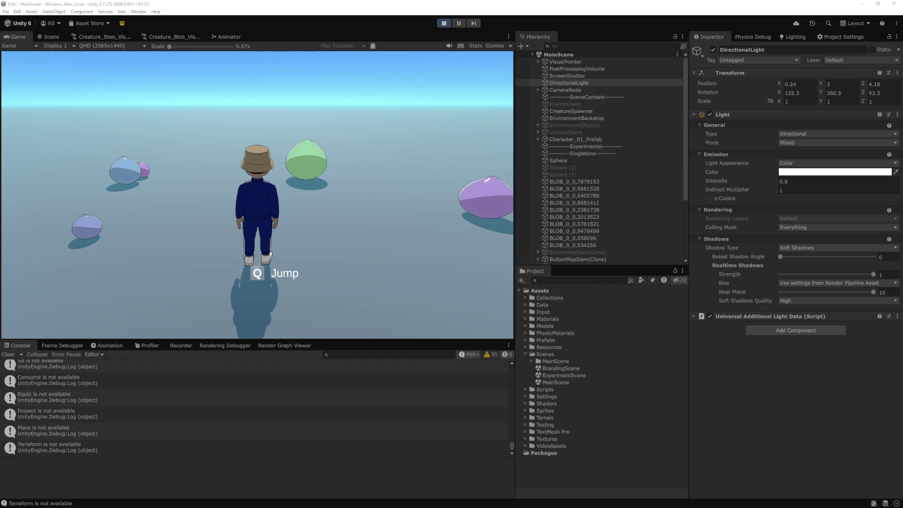
Focus the Unity Editor while the freshly spawned blobs play.
click(820, 432)
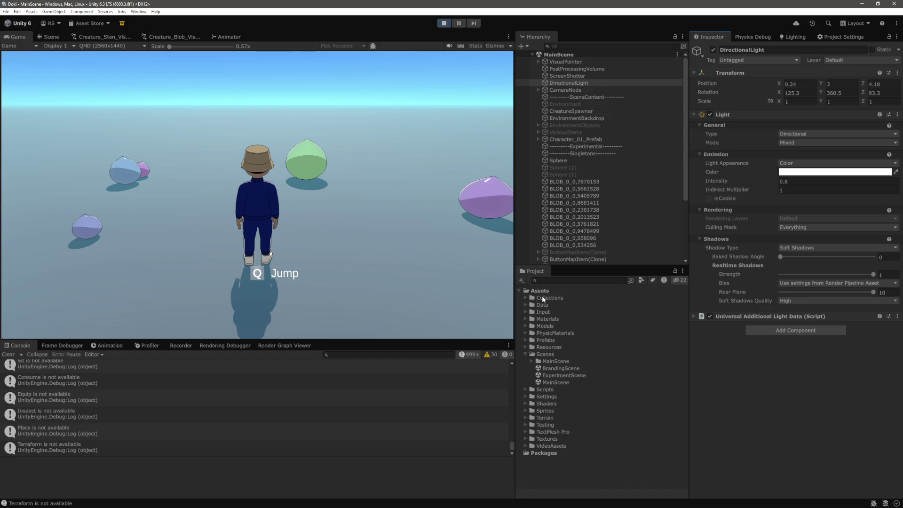
click(524, 354)
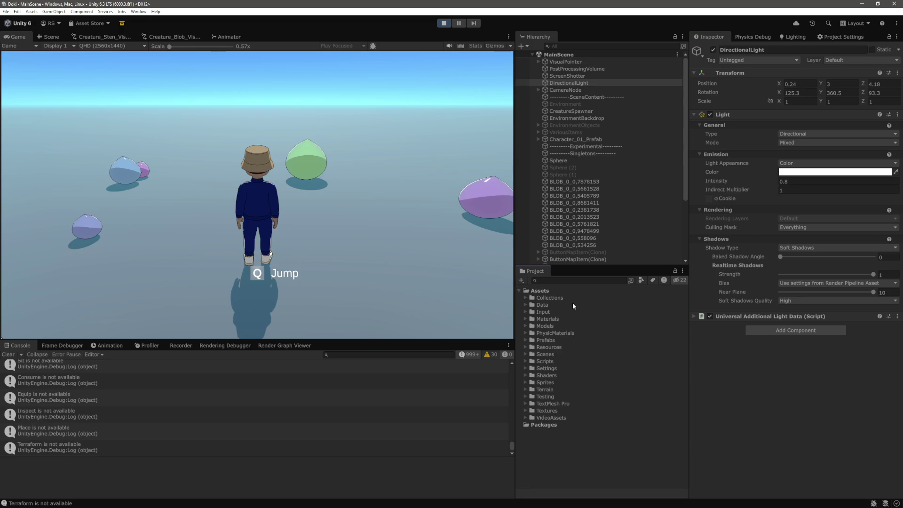
right_click(545, 292)
mouse_move(591, 297)
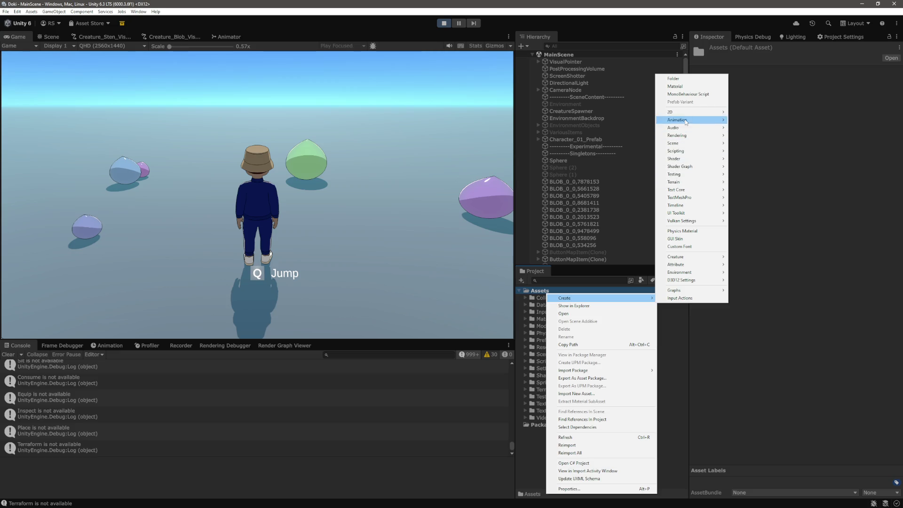
mouse_move(686, 160)
click(706, 329)
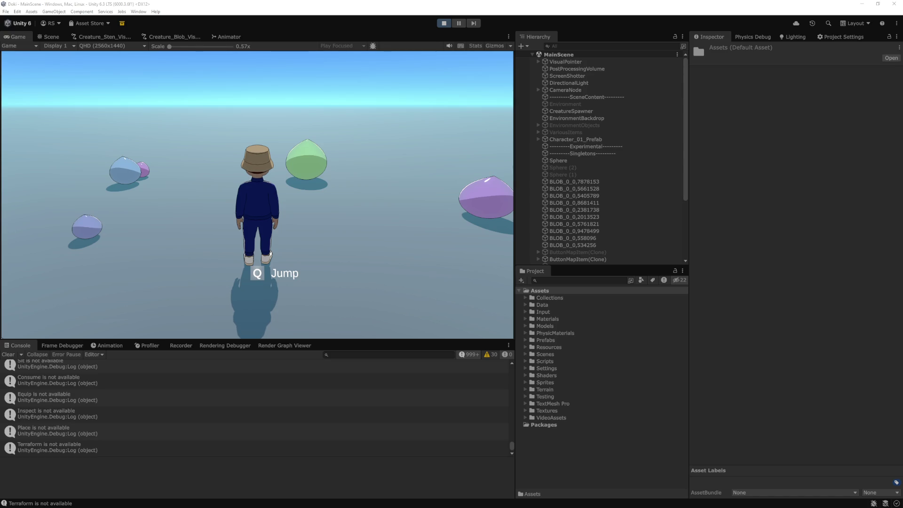
Open TODO.md via Quick Open search 'todo' and hide the Explorer sidebar.
key(alt+Tab)
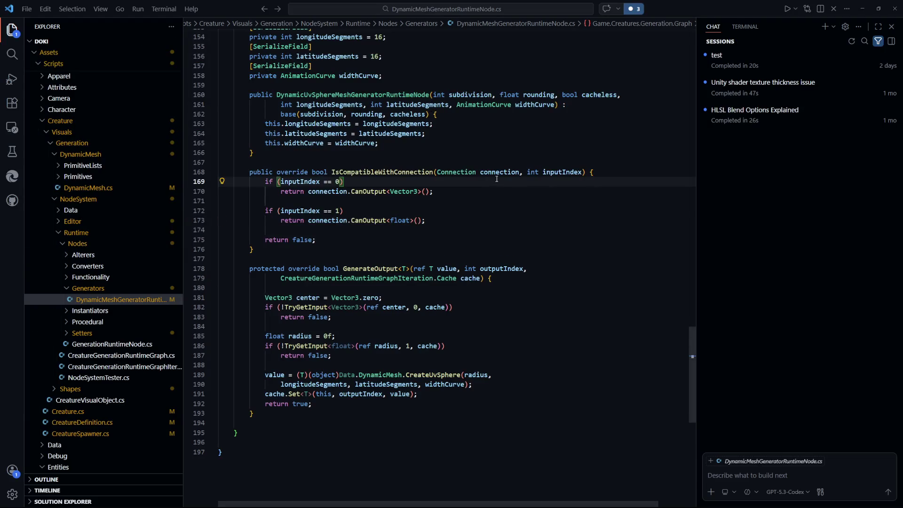
key(ctrl+p)
text(todo)
key(Return)
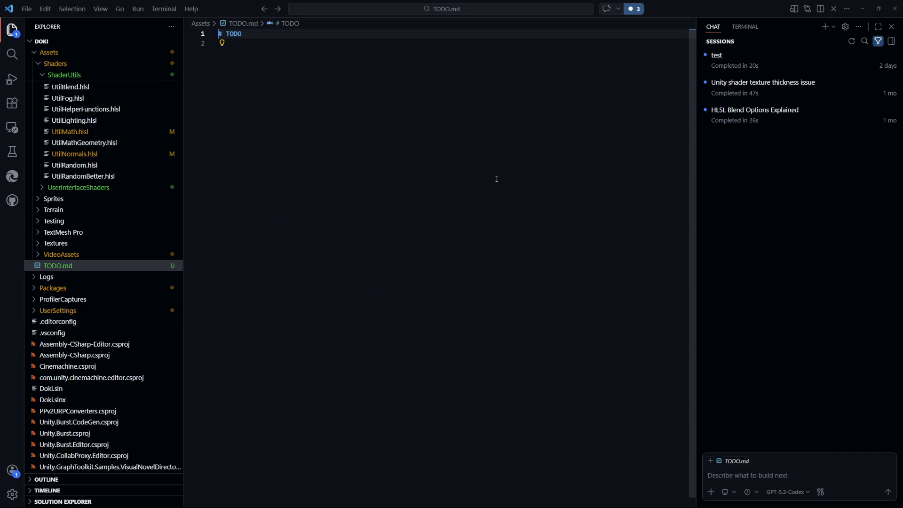
key(Down)
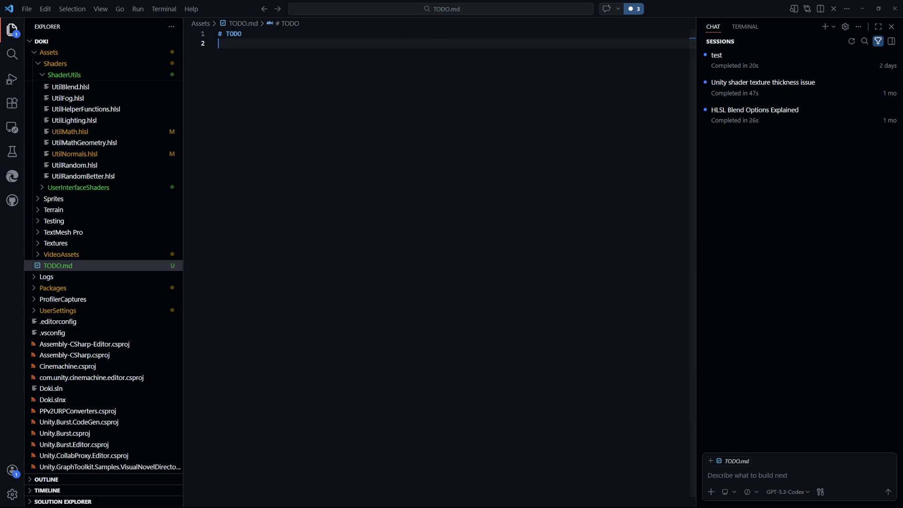
click(16, 36)
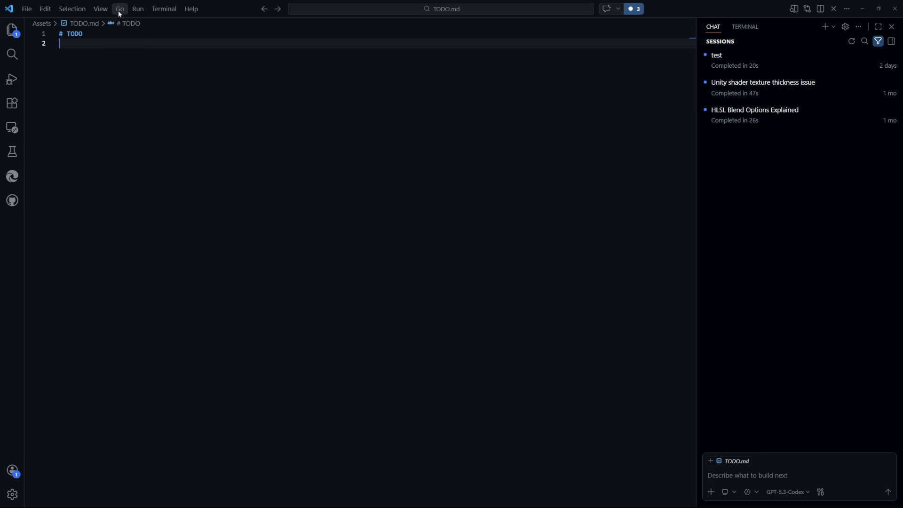
Split the editor left and show DynamicMeshGeneratorRuntimeNode.cs in the right pane.
click(106, 13)
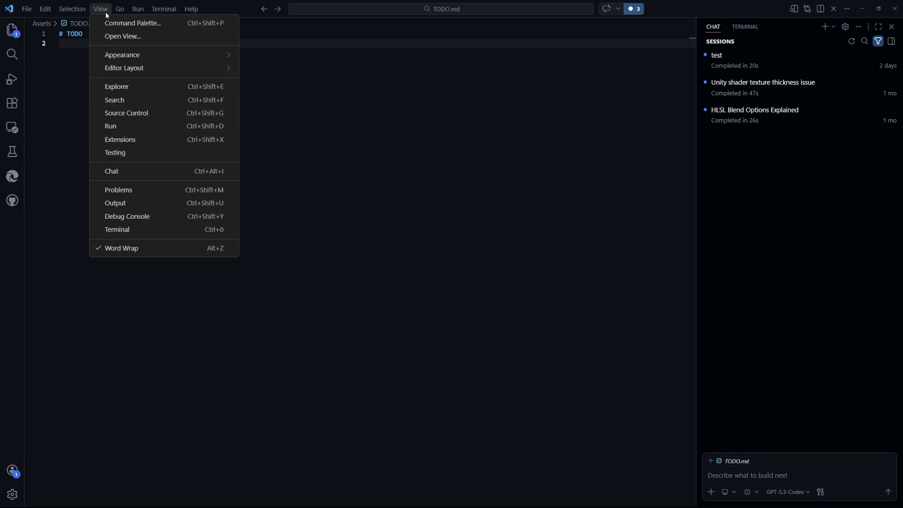
mouse_move(160, 71)
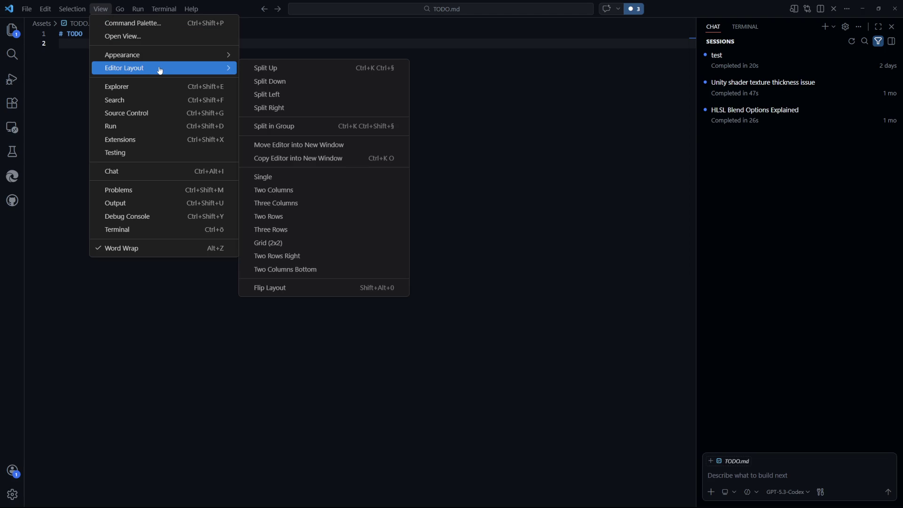
click(272, 94)
click(482, 114)
key(alt+Left)
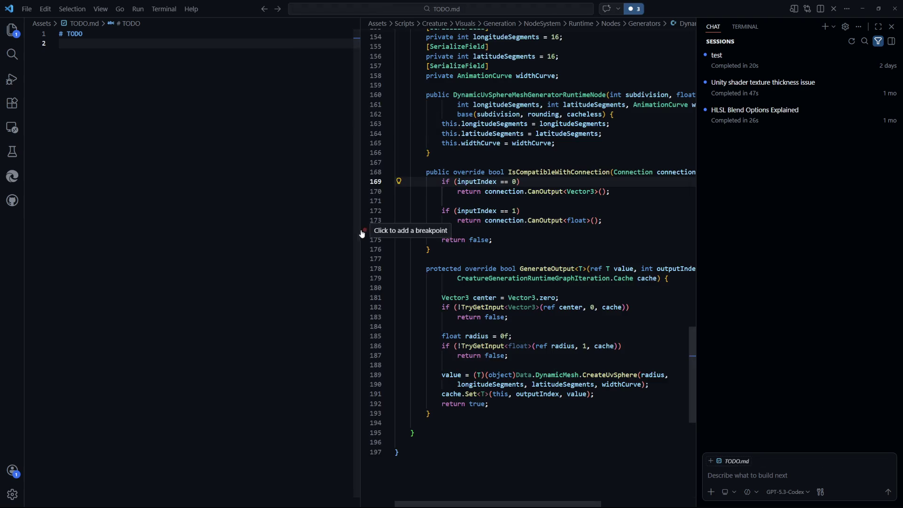
Drag the divider so the code pane is wide and TODO.md stays narrow.
drag(360, 228, 183, 213)
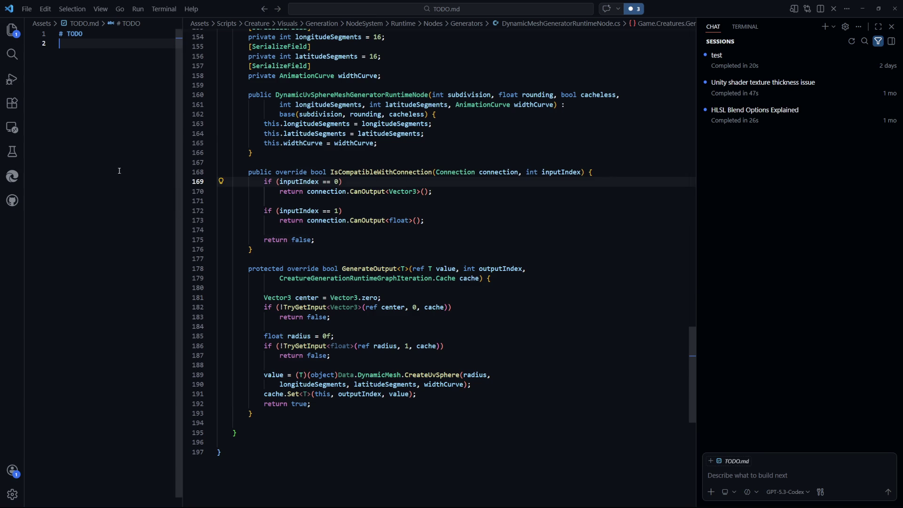
click(325, 240)
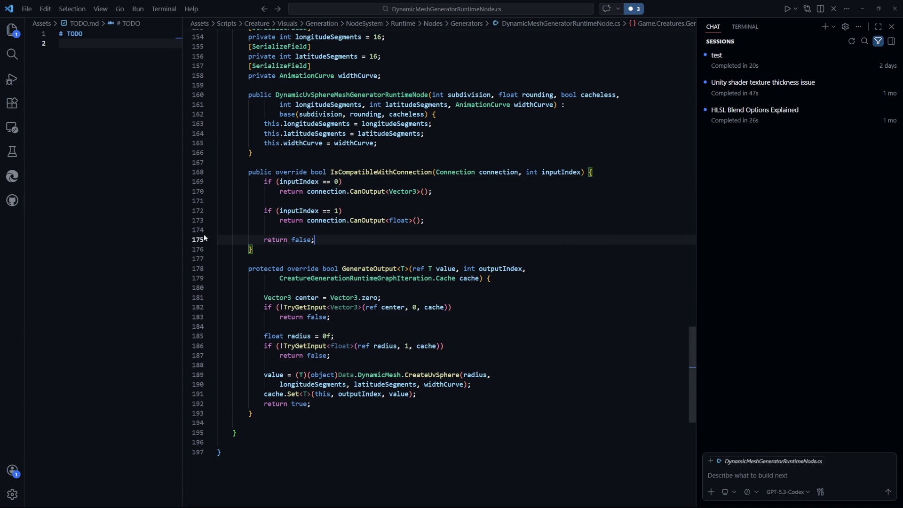
drag(182, 238, 198, 238)
click(121, 107)
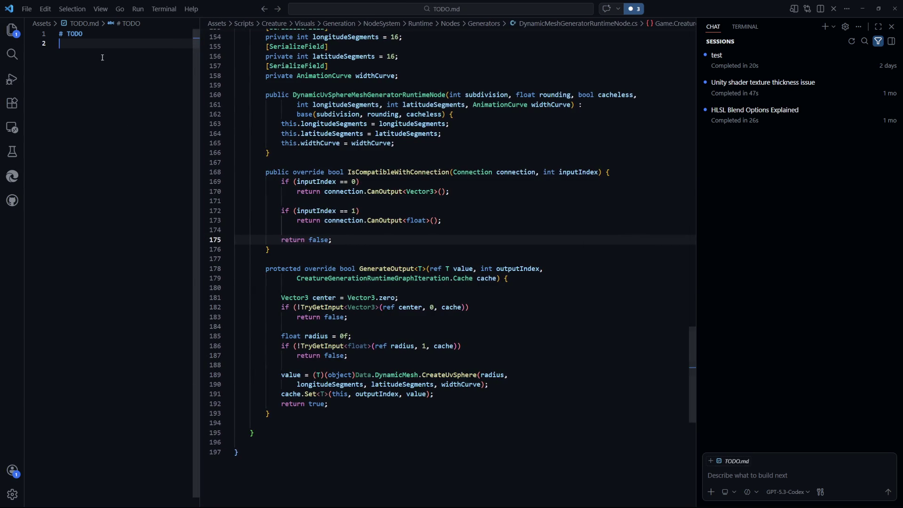
Type a '- [ ] ' checkbox on line 2 of TODO.md and return to Unity.
text(- [ ])
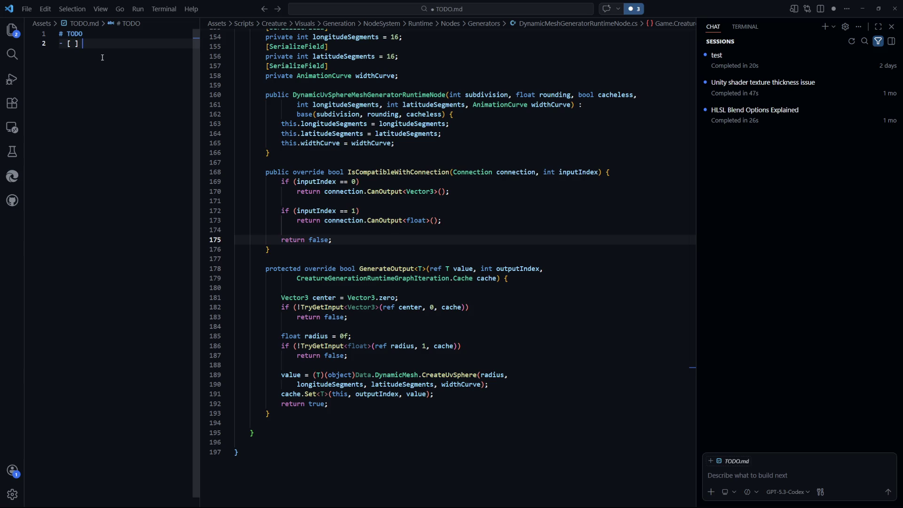
key(alt+Tab)
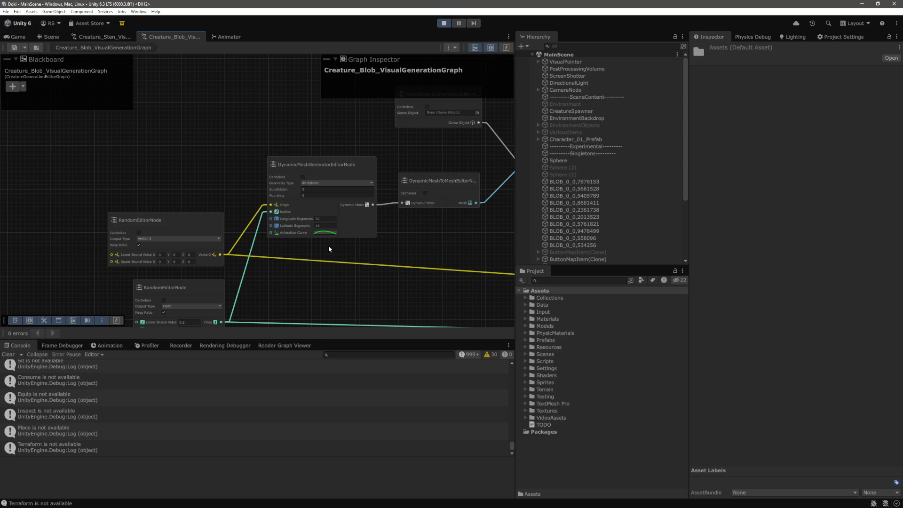
scroll(323, 240, down, 5)
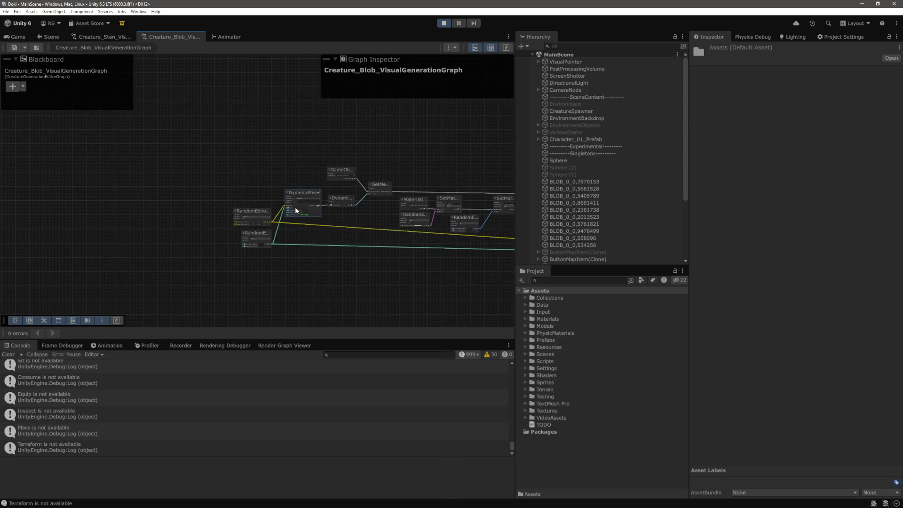
Zoom onto DynamicMeshGeneratorEditorNode and inspect its arch-shaped Animation Curve, then close it.
scroll(282, 153, up, 2)
scroll(283, 153, up, 8)
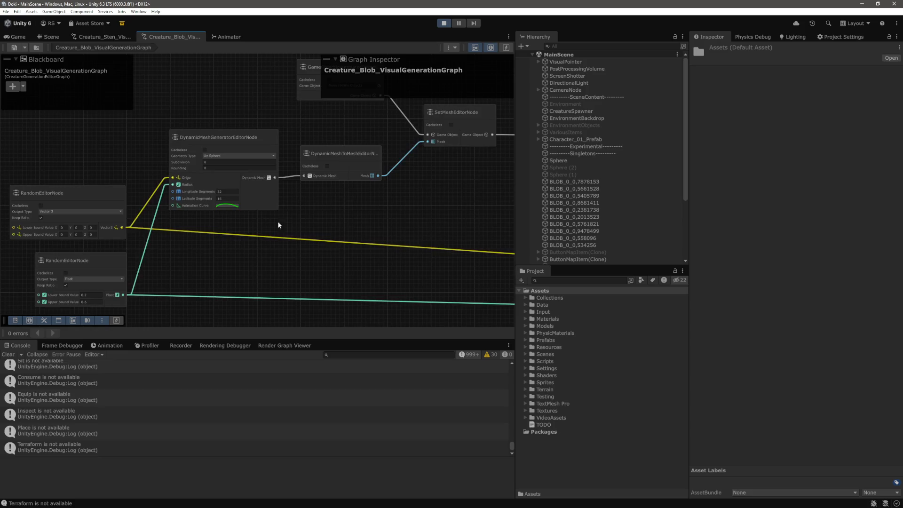
click(258, 214)
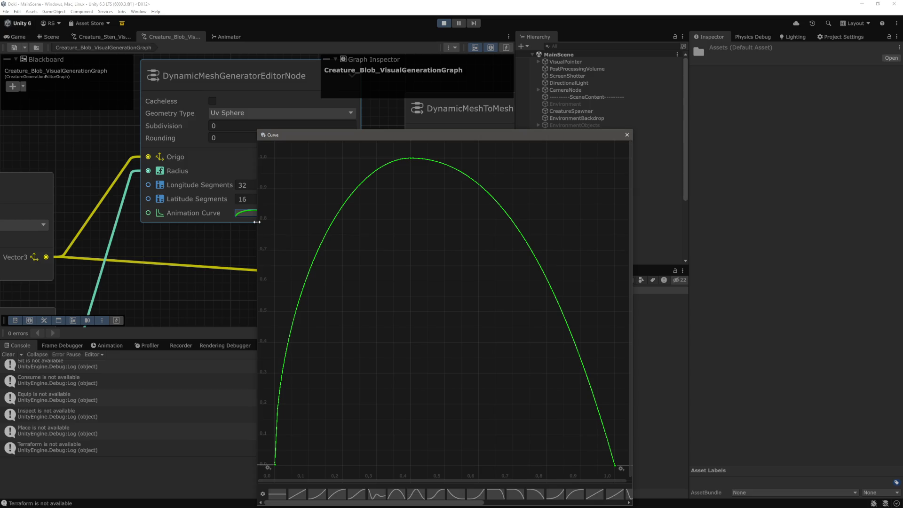
click(627, 135)
Reopen the Animation Curve for a second look, then return to VS Code's generator code.
scroll(416, 238, down, 5)
scroll(417, 238, up, 8)
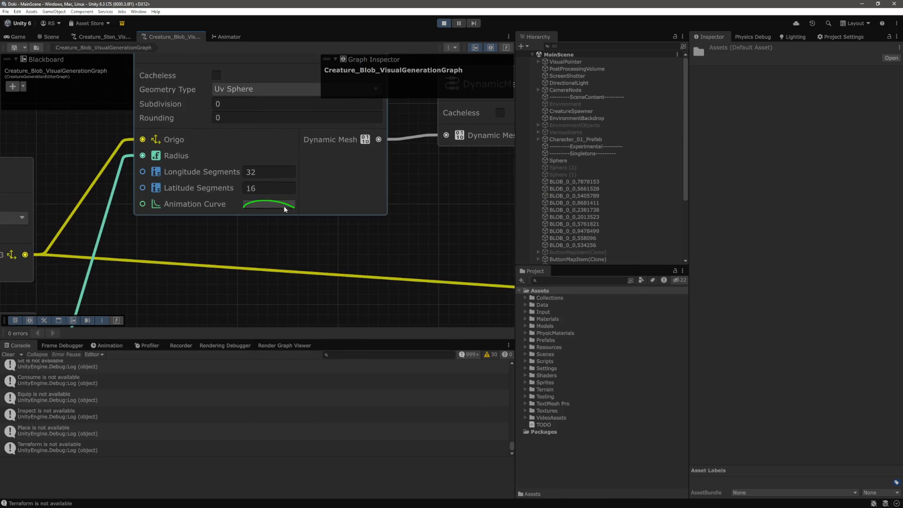
click(263, 203)
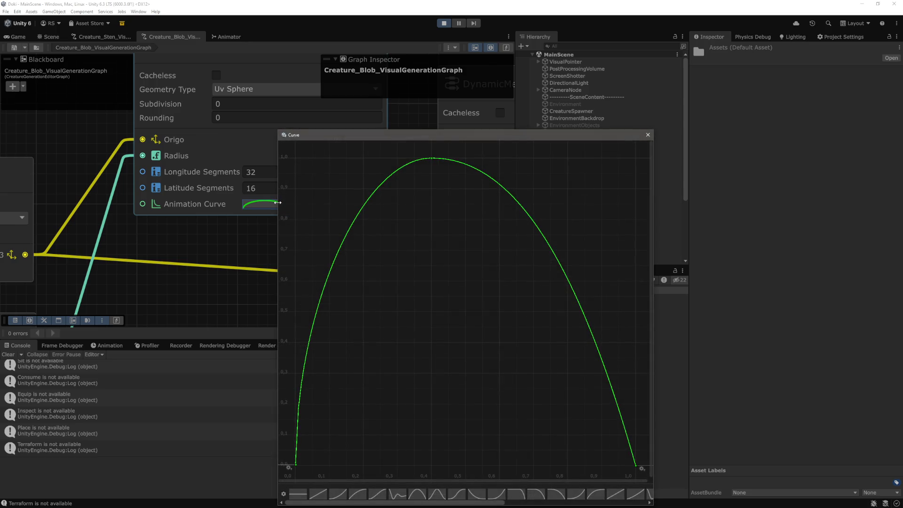
click(648, 135)
scroll(398, 250, down, 4)
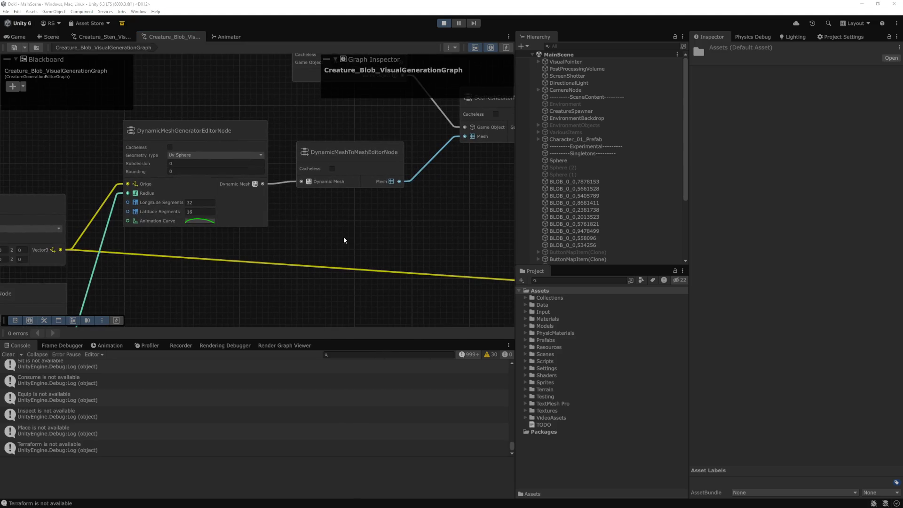
key(alt+Tab)
click(548, 286)
Add the TODO.md checklist item 'Experiment with creating an AnimationCurve through script'.
click(169, 102)
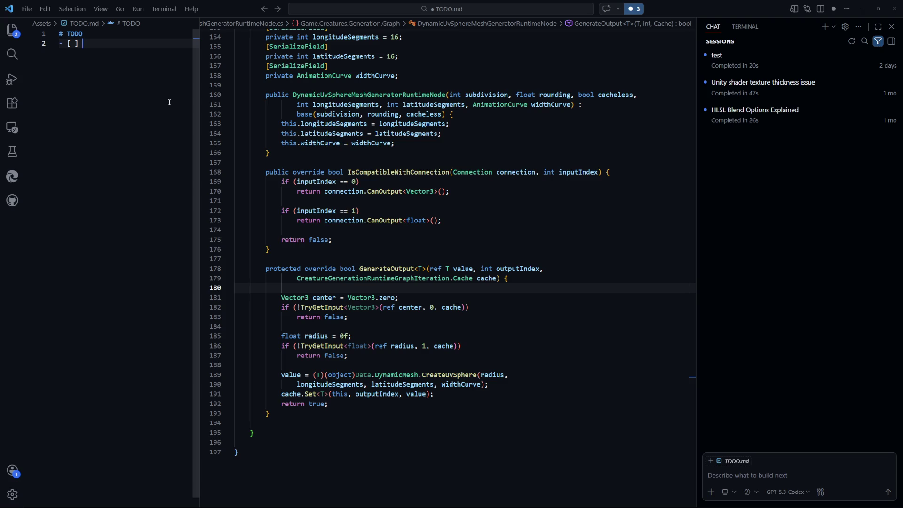
text(Experiment wi)
text(th creating an Animation)
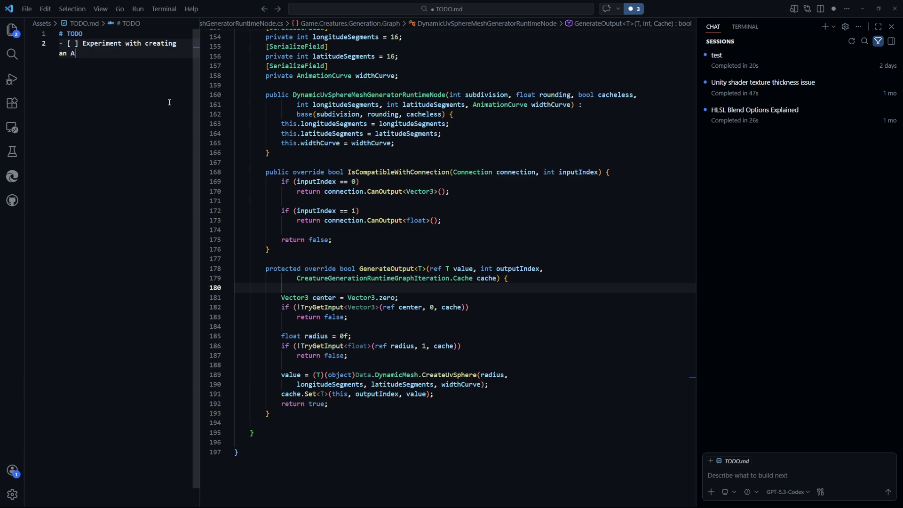
text(Curve throug)
text(h script)
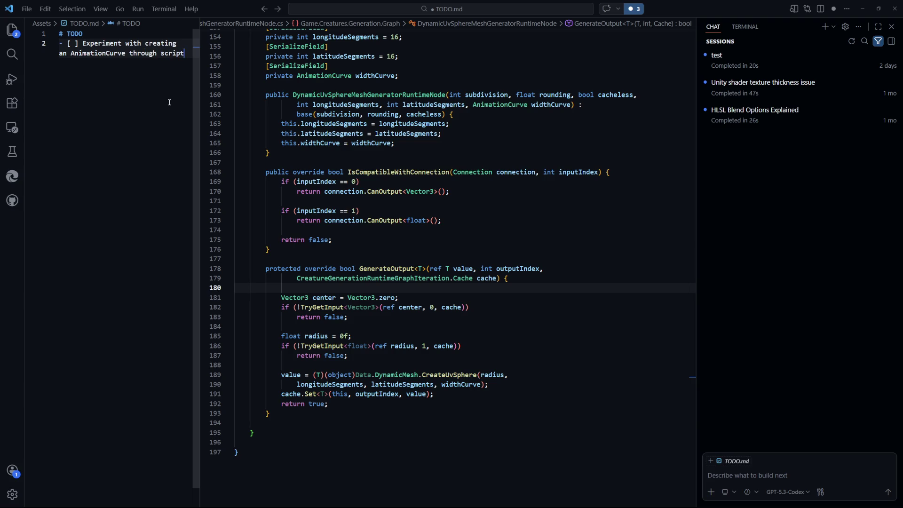
click(514, 356)
Read the Keyframe.inTangent reference in Chrome, highlighting its title and float signature.
key(alt+Tab)
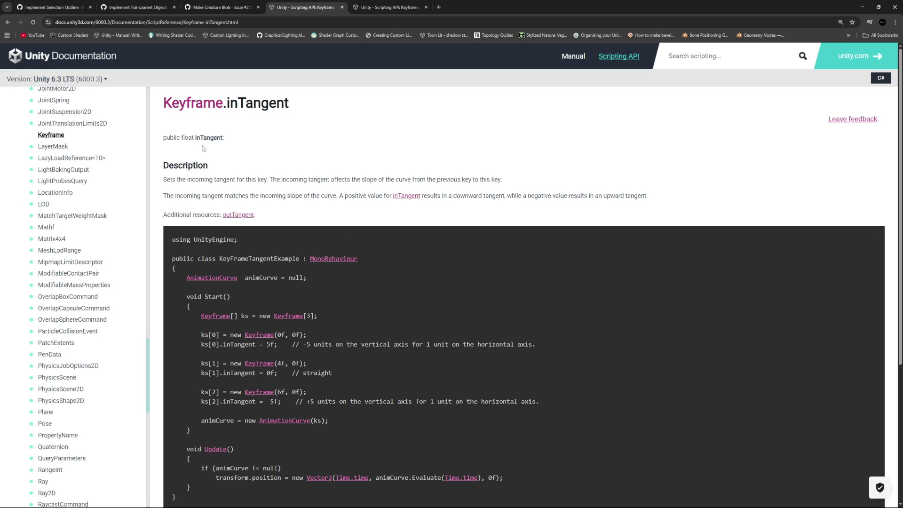
drag(195, 137, 181, 138)
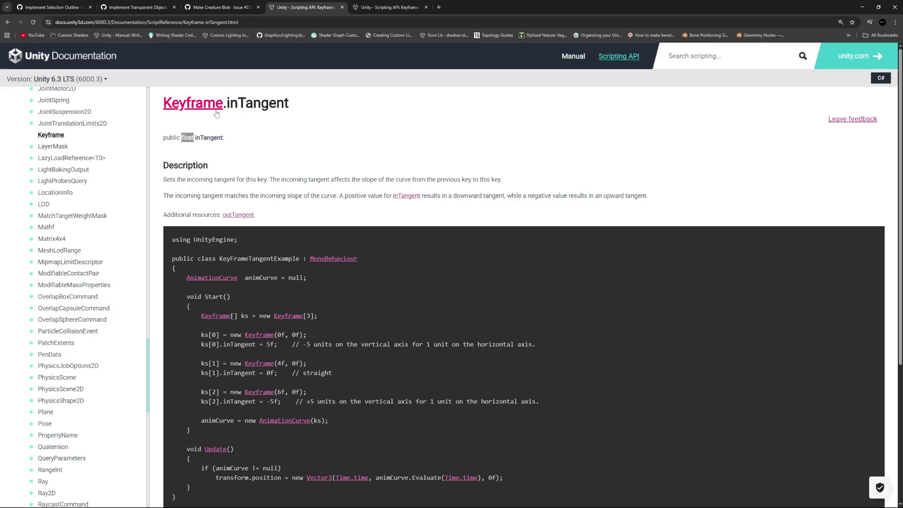
mouse_move(288, 139)
mouse_down()
mouse_move(135, 102)
mouse_move(155, 95)
mouse_move(301, 110)
mouse_move(155, 96)
mouse_move(292, 106)
mouse_up()
drag(230, 104, 298, 155)
click(303, 129)
Check the starting keyframe's tangent on the node's Animation Curve against the inTangent docs.
key(alt+Tab)
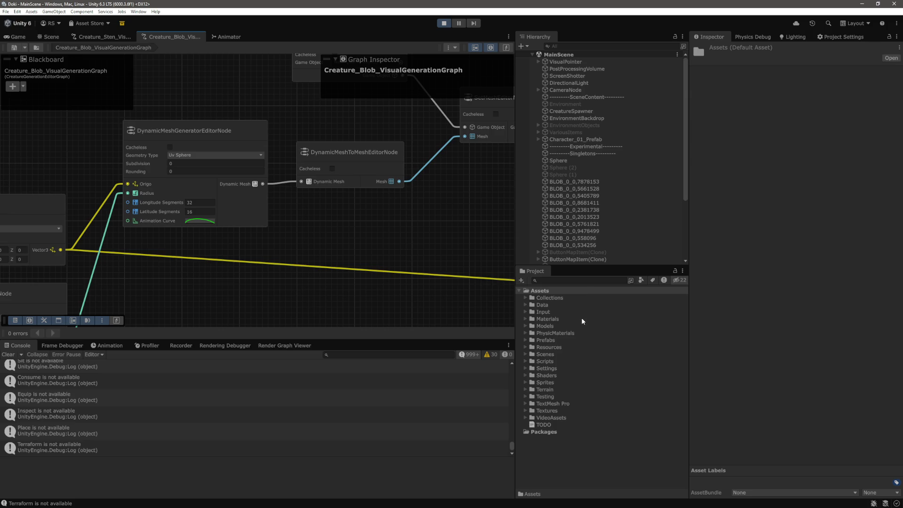
click(202, 220)
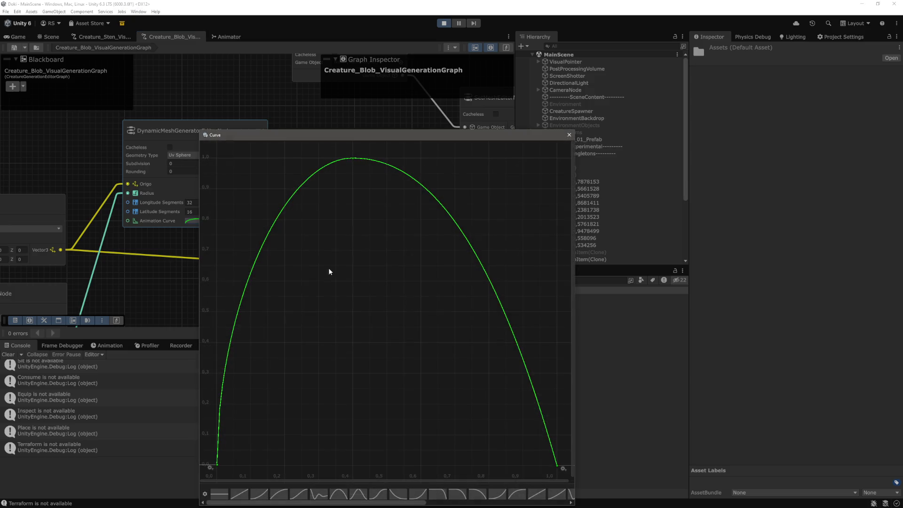
click(217, 467)
key(Escape)
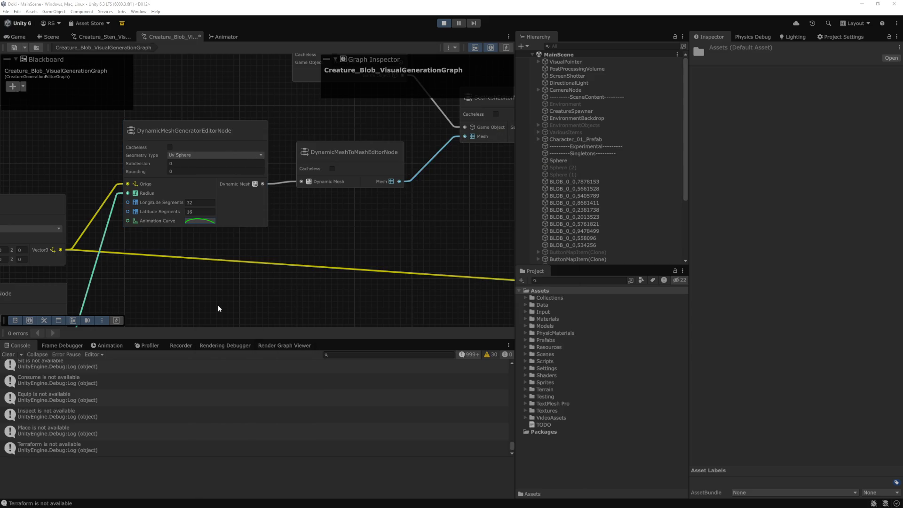
key(alt+Tab)
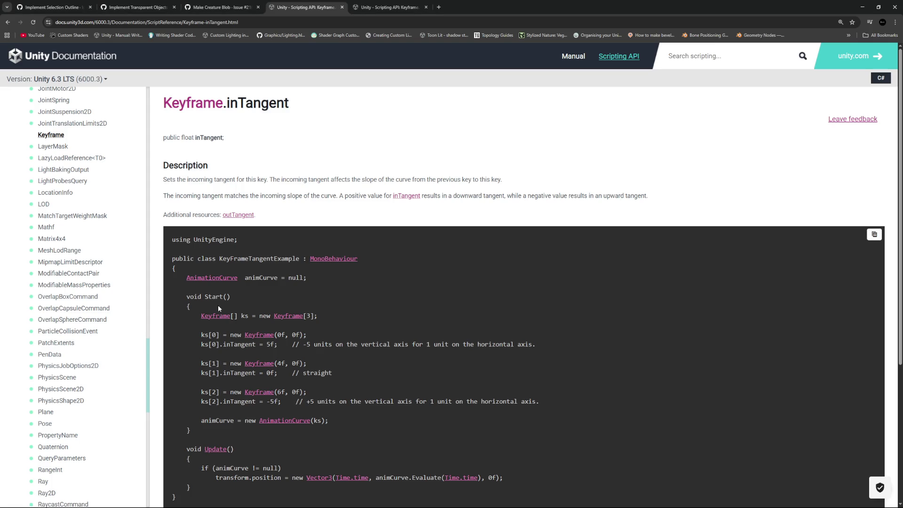
key(alt+Tab)
key(alt+Tab)
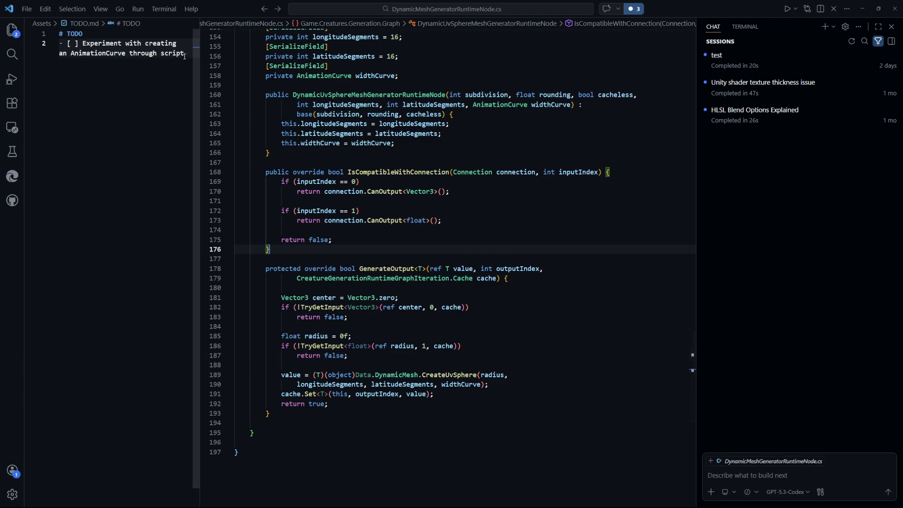
Add the TODO item 'Define how to create an AnimationCurve procedurally through a graph'.
click(141, 117)
key(Return)
text(- [ ])
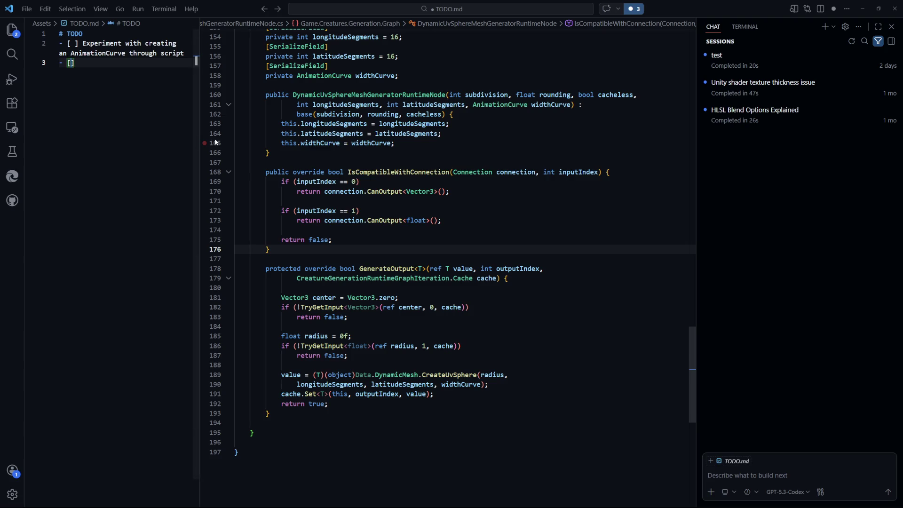
text( Defi)
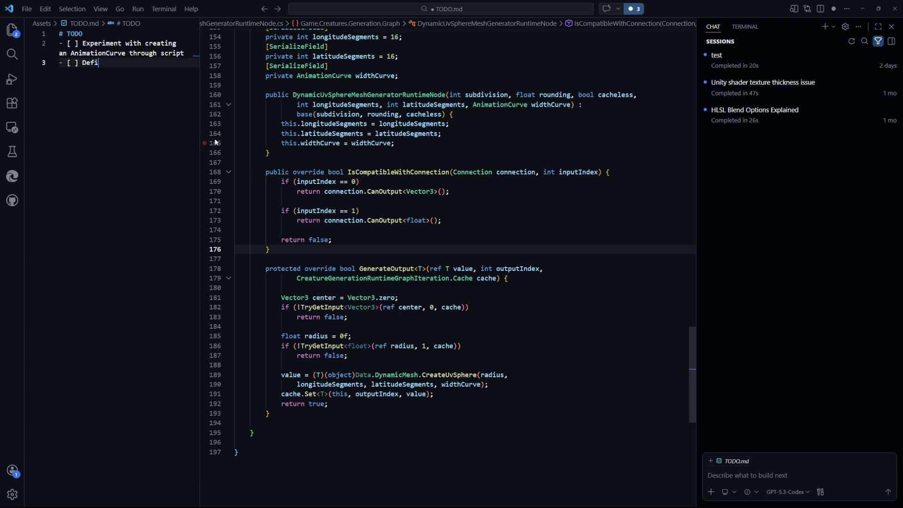
text(ne how to)
key(ctrl+BackSpace)
key(ctrl+BackSpace)
key(ctrl+BackSpace)
text(Try)
key(BackSpace)
key(BackSpace)
key(BackSpace)
text(Define how)
text( to create )
text(an Ani)
text(mationCurve procedurally )
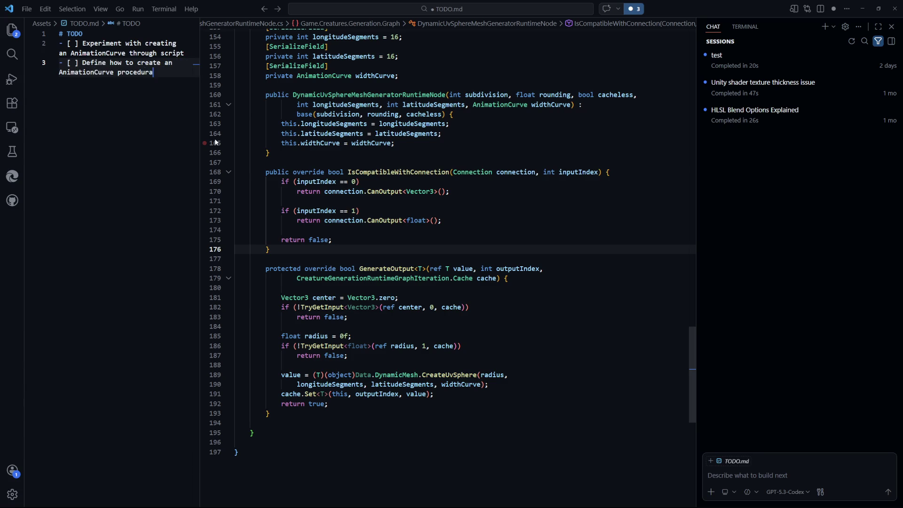
text(th)
text(rough a g)
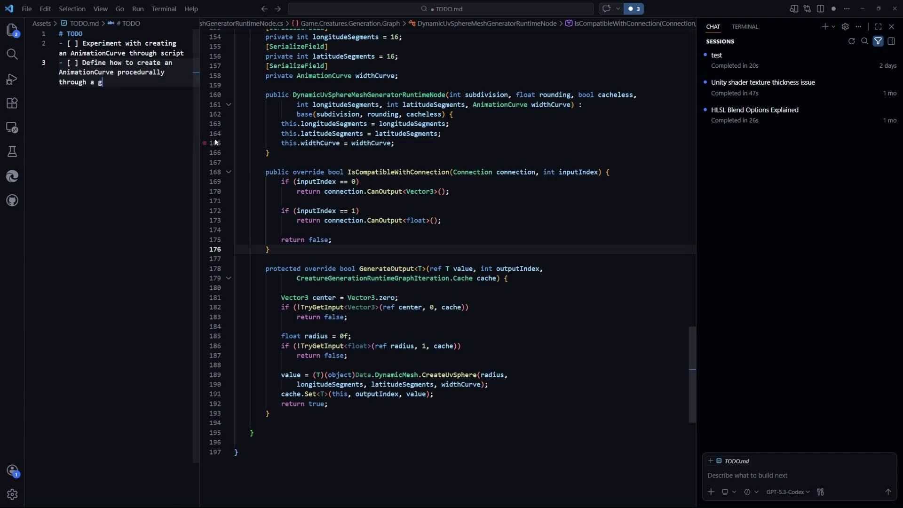
text(raph)
Add the TODO item 'Implement AnimationCurveGeneration*Node', then switch to Unity.
key(Return)
text(- )
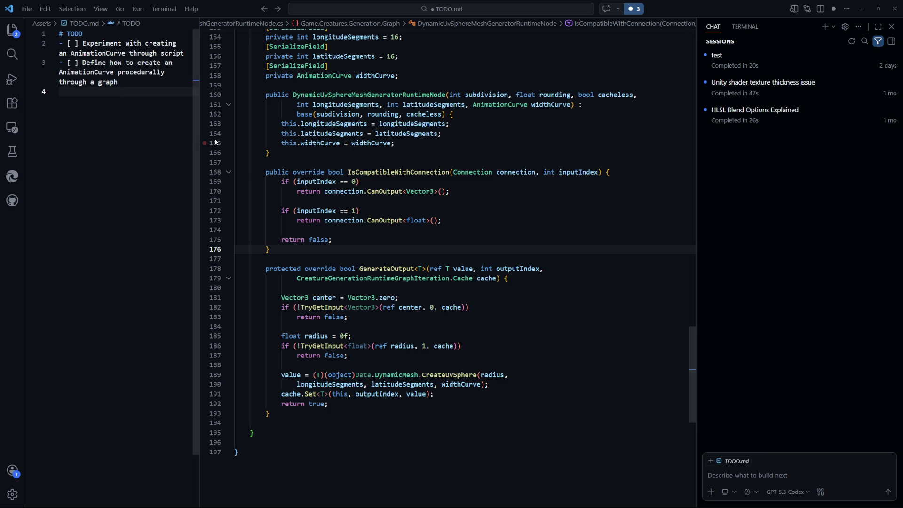
text([ ] Imp)
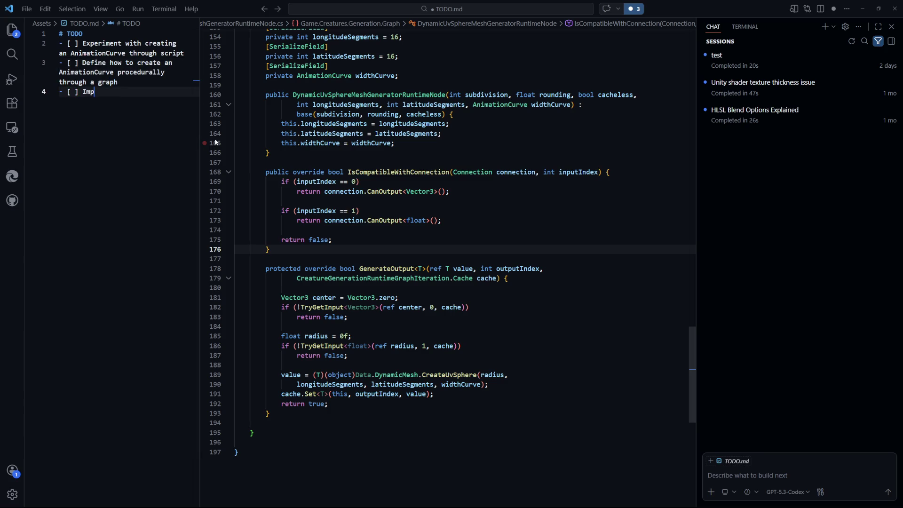
text(lement )
text(AnimationCurve)
text(GenerationA)
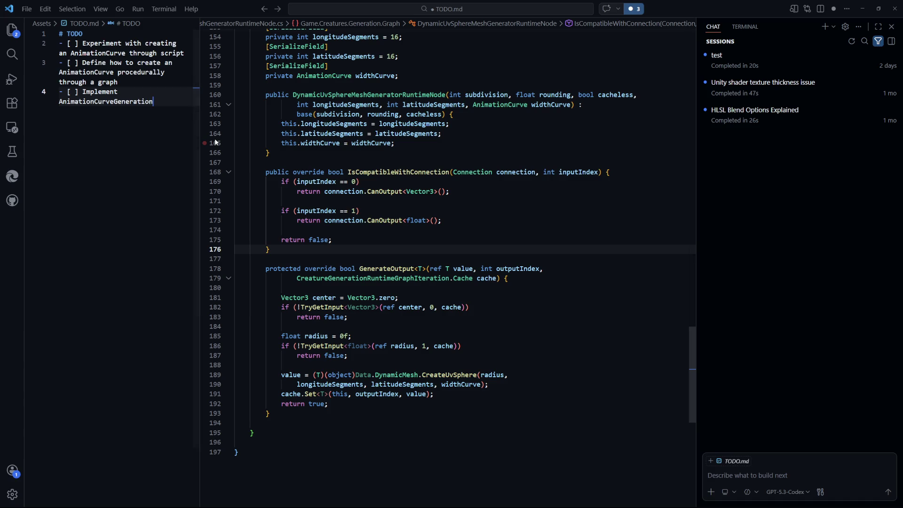
key(BackSpace)
text(*Noid)
key(BackSpace)
key(BackSpace)
text(de)
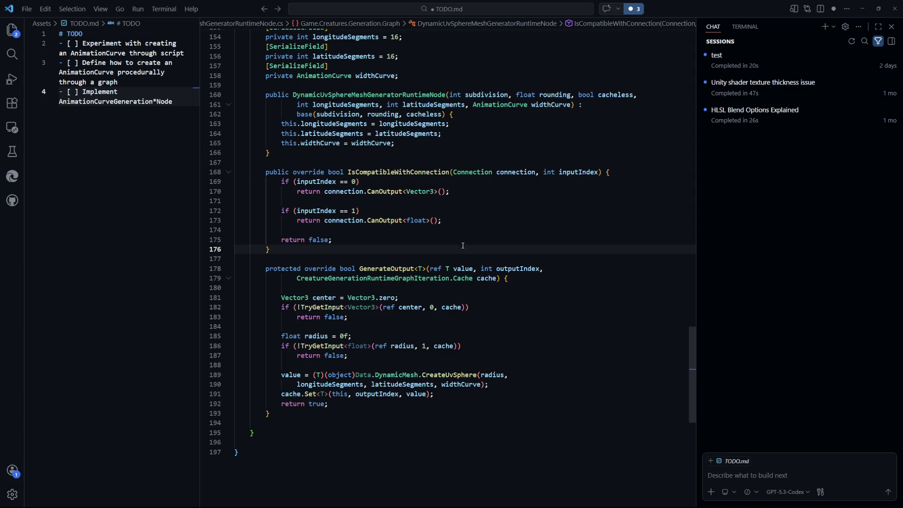
click(545, 279)
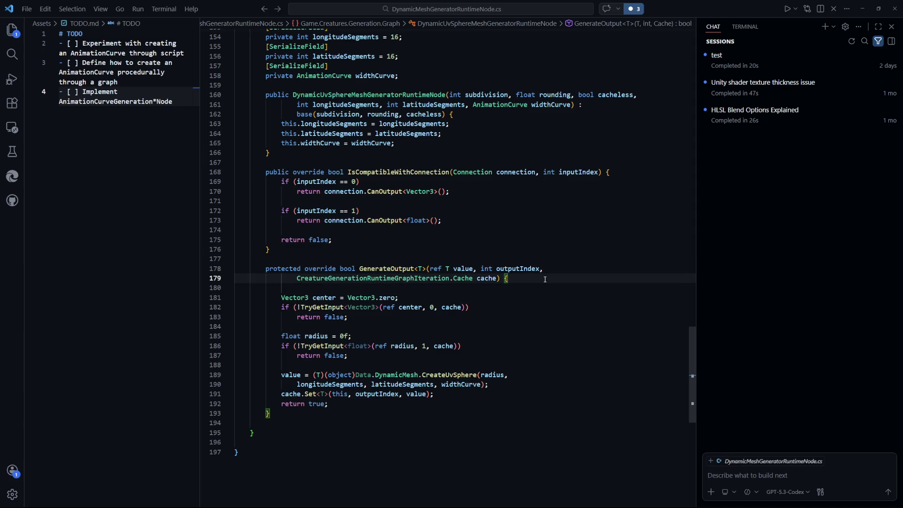
click(562, 342)
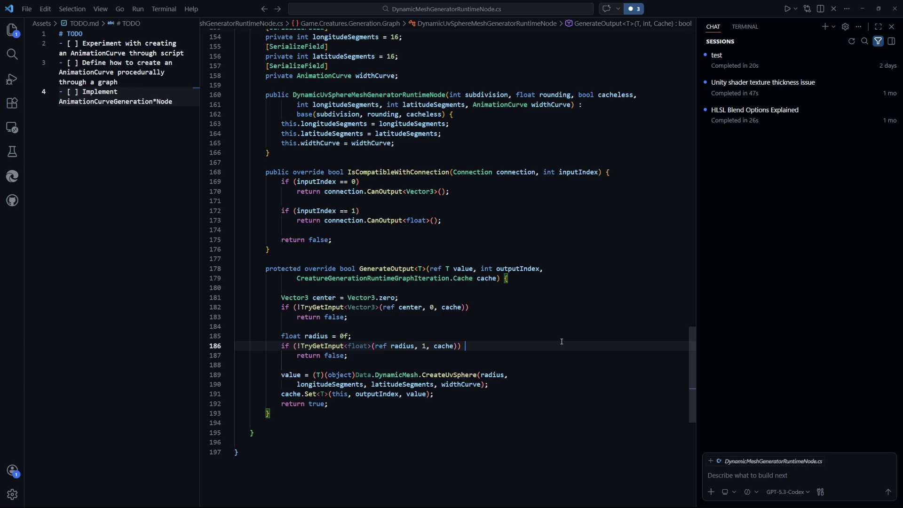
key(alt+Tab)
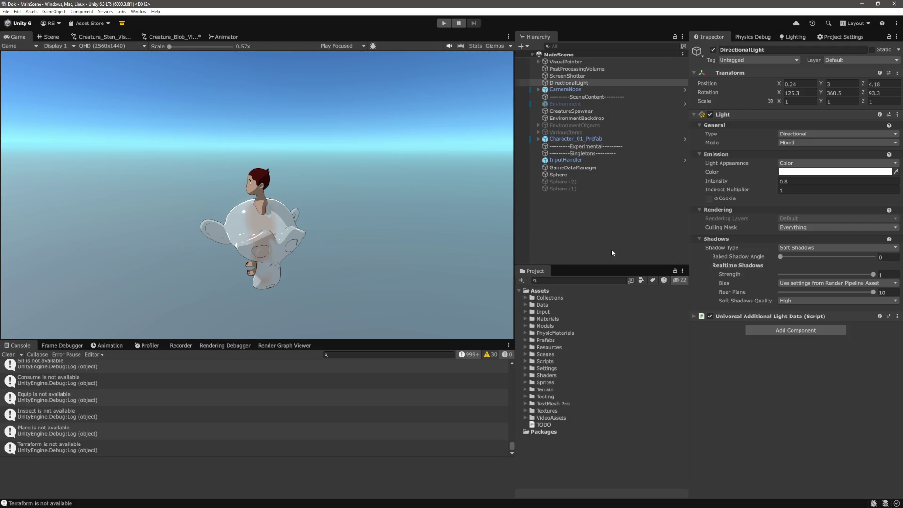
Create an empty GameObject named AnimationCurveTester in the MainScene Hierarchy.
right_click(573, 215)
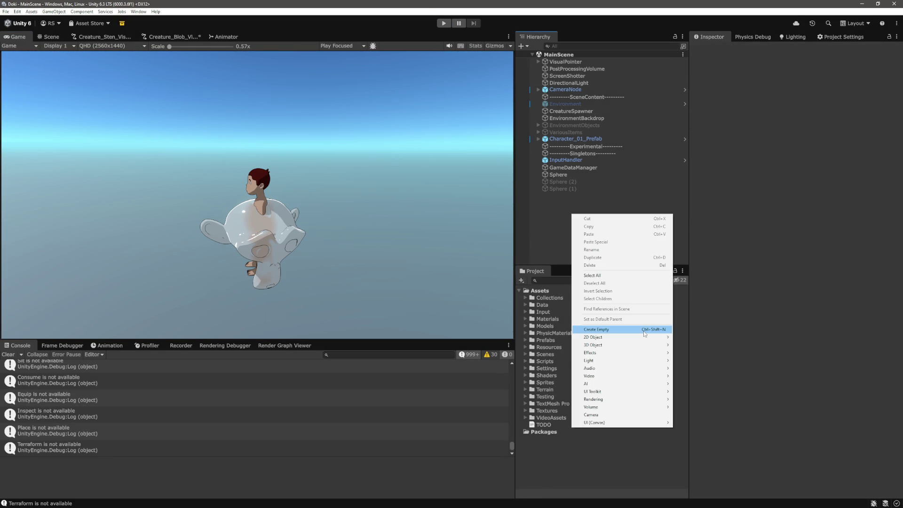
click(644, 333)
click(571, 197)
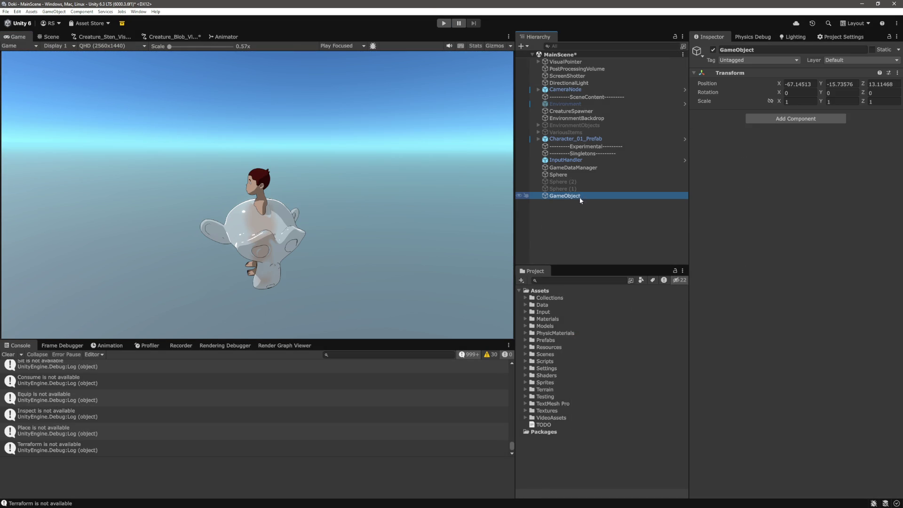
text(Animat)
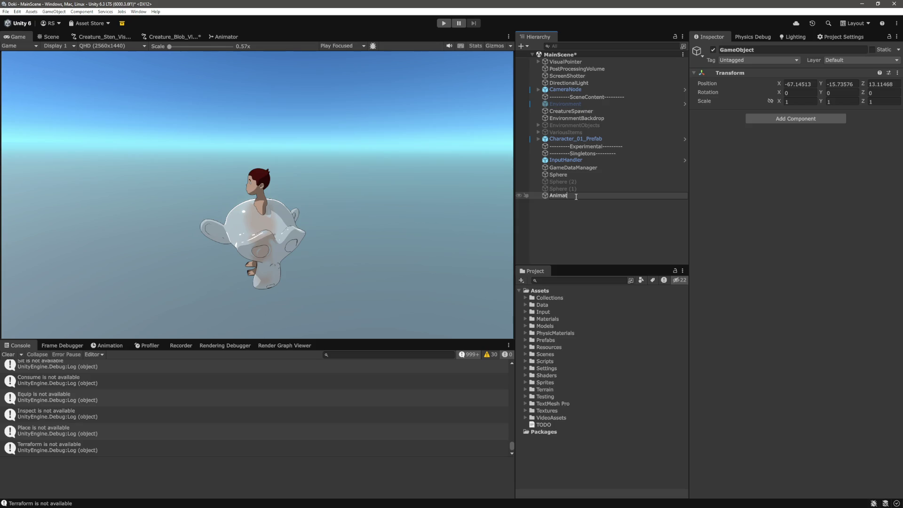
text(ionCurveTester)
click(575, 225)
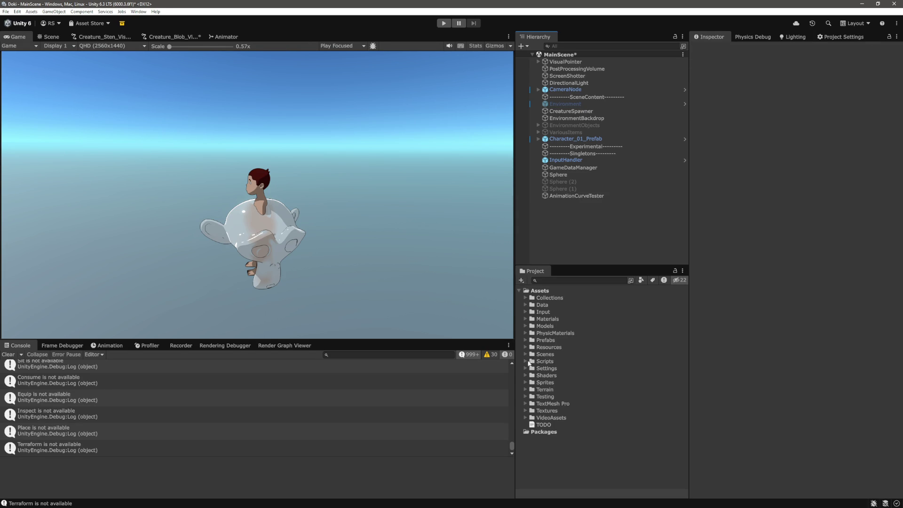
click(526, 361)
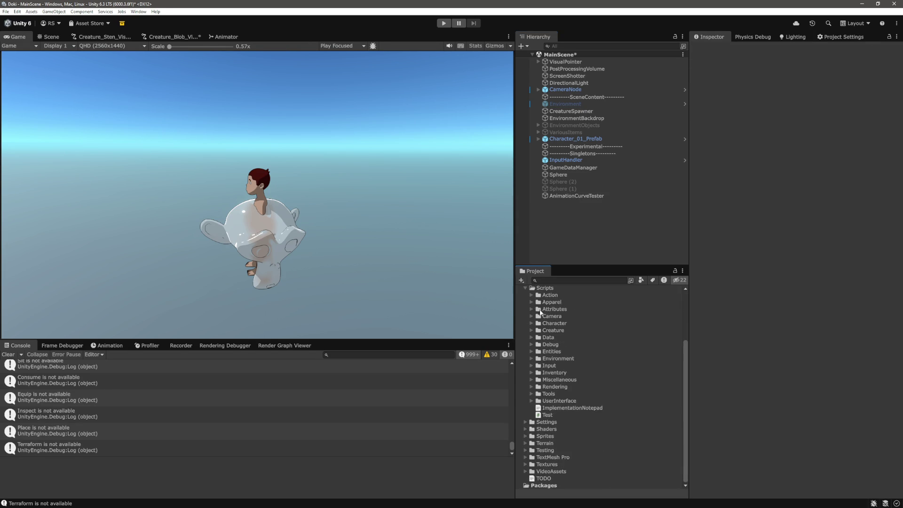
Expand Scripts > Miscellaneous > Generators in the Project panel.
scroll(541, 311, up, 2)
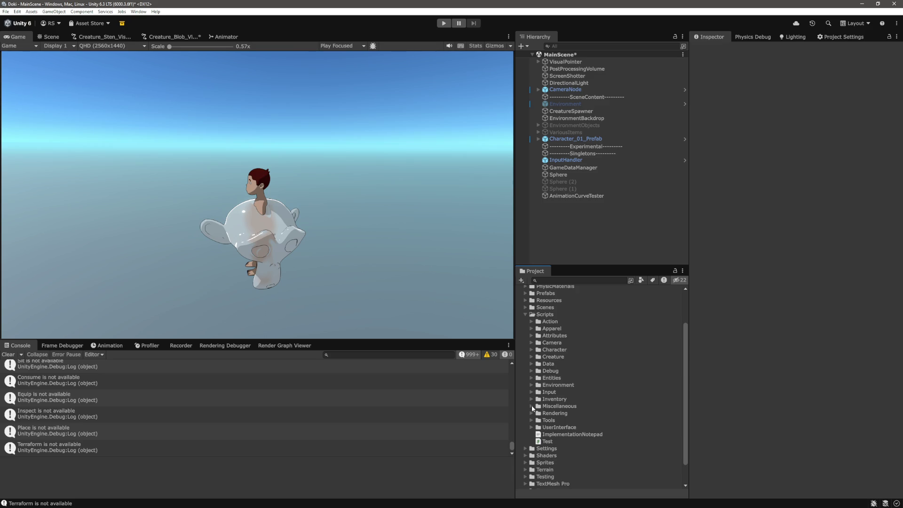
click(532, 365)
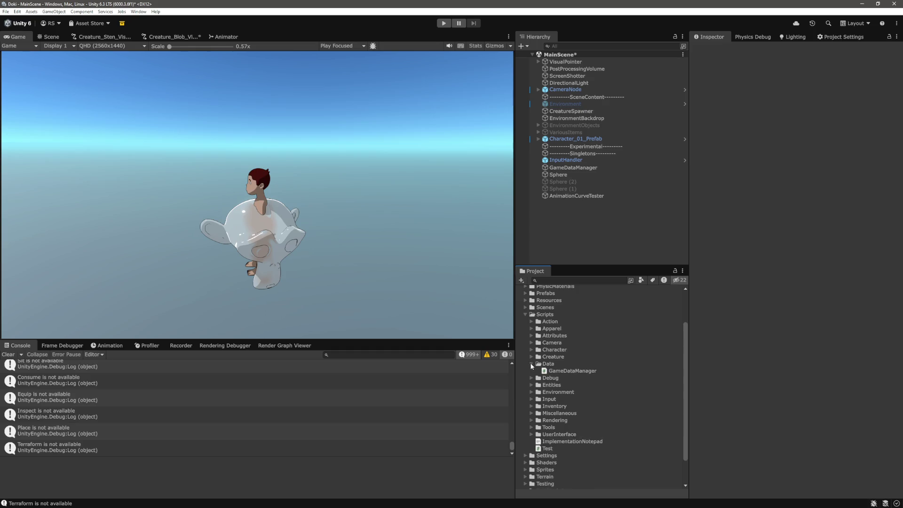
click(532, 365)
click(532, 407)
scroll(581, 346, down, 3)
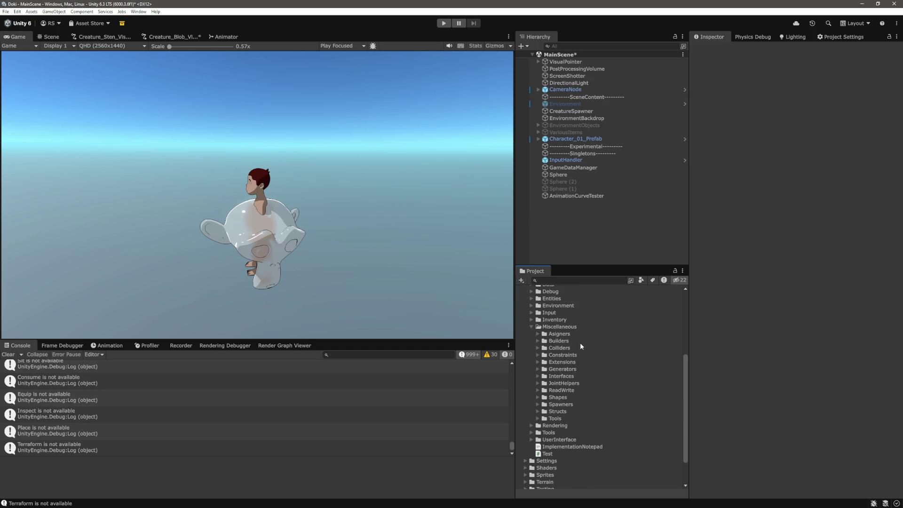
click(538, 369)
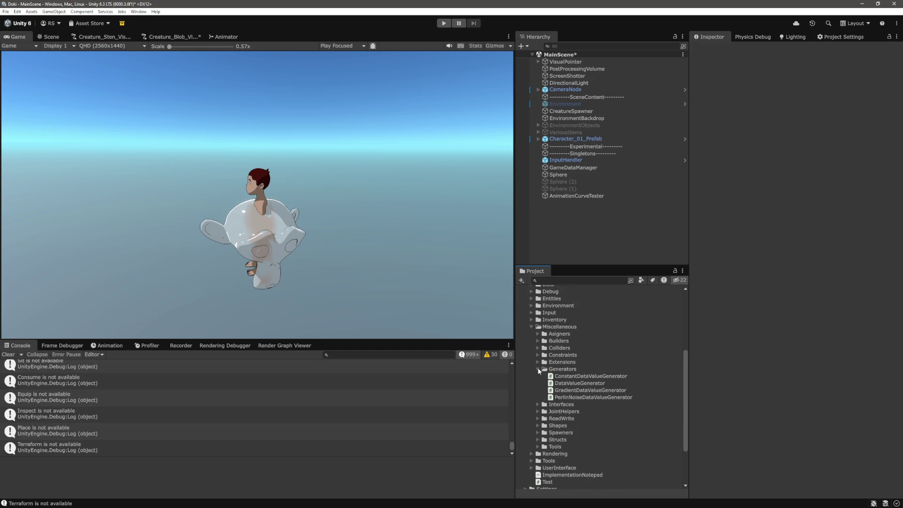
Create the AnimationCurveGenerator MonoBehaviour script in Generators and open it in VS Code.
right_click(565, 373)
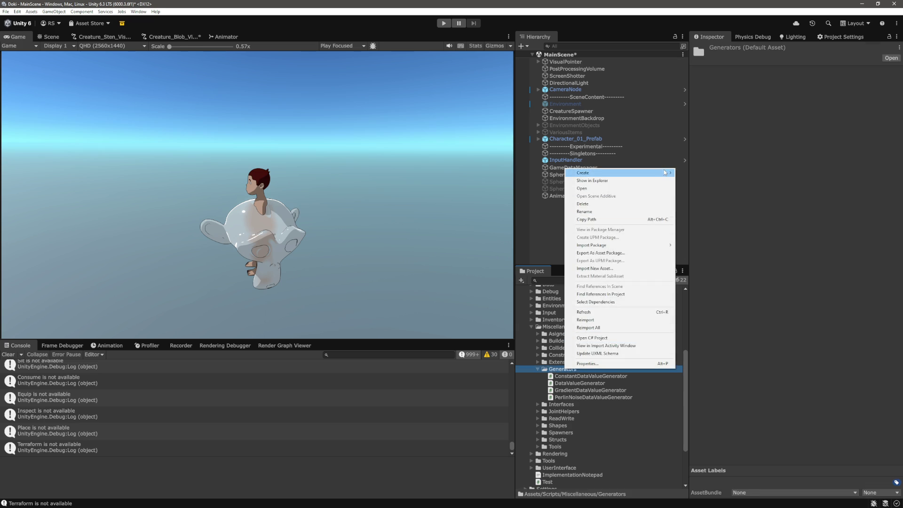
mouse_move(663, 172)
mouse_move(732, 219)
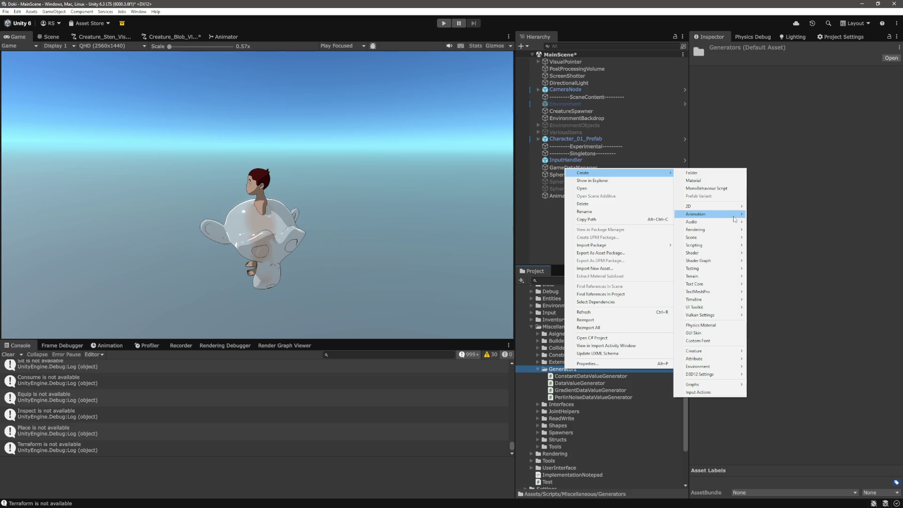
mouse_move(716, 245)
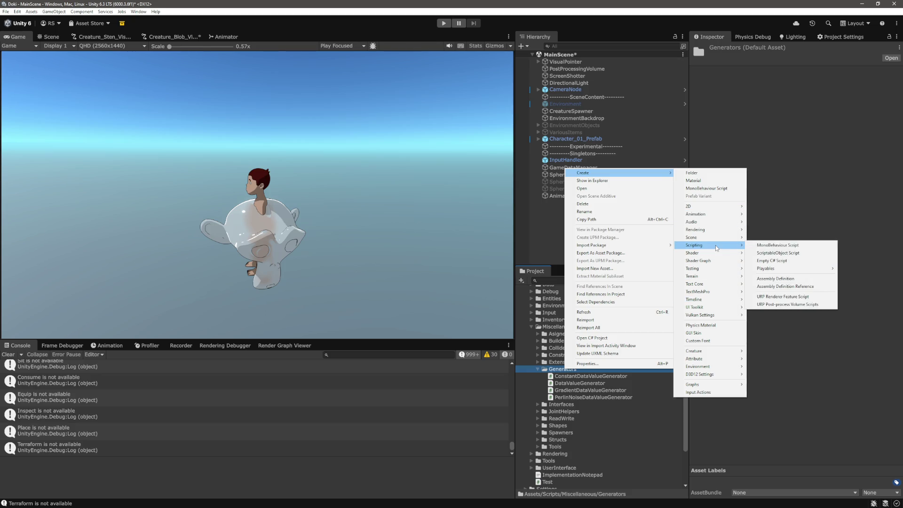
click(762, 245)
text(A)
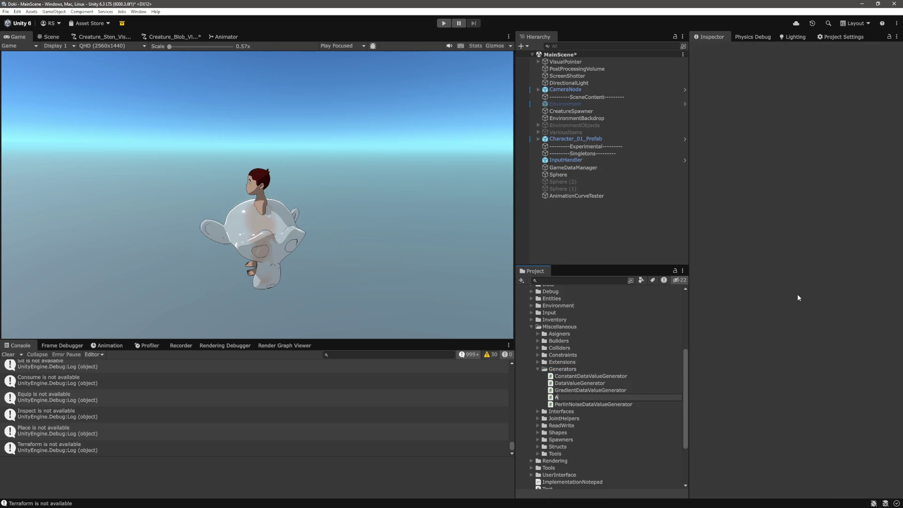
text(nimation)
text(CurveGenera)
text(tor)
key(Return)
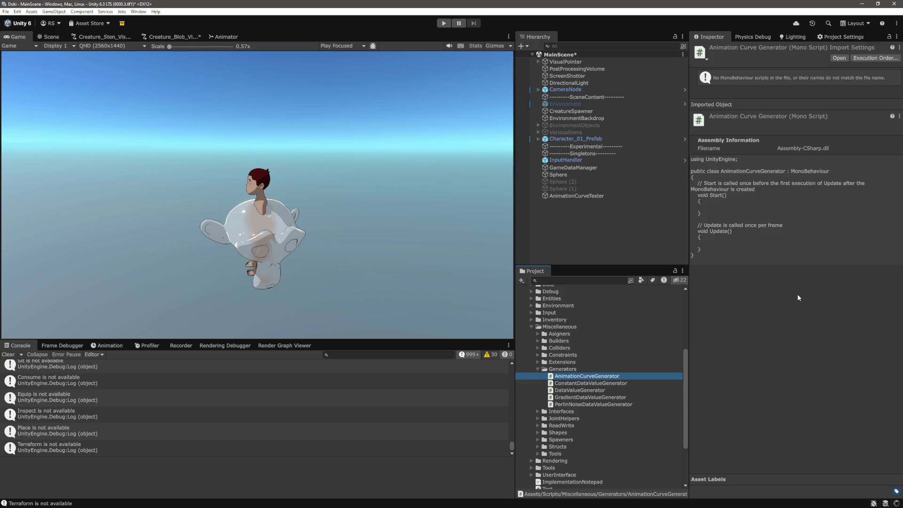
double_click(595, 376)
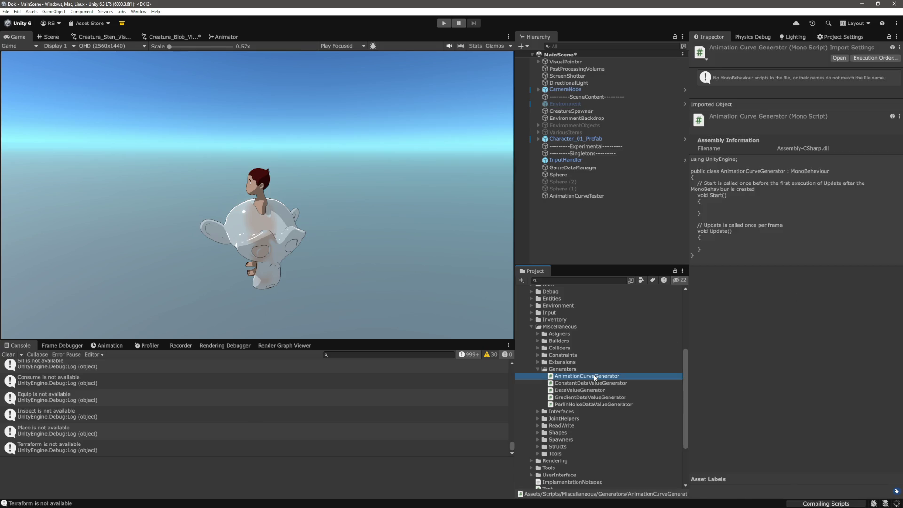
key(shift+Up)
key(shift+Up)
key(shift+Up)
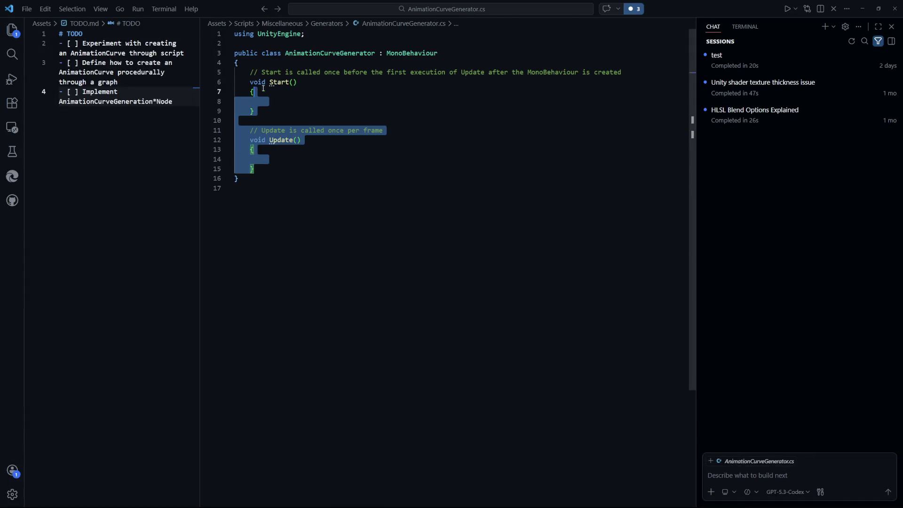
Strip the template Start and Update methods from AnimationCurveGenerator and save.
key(BackSpace)
key(Up)
key(Home)
key(BackSpace)
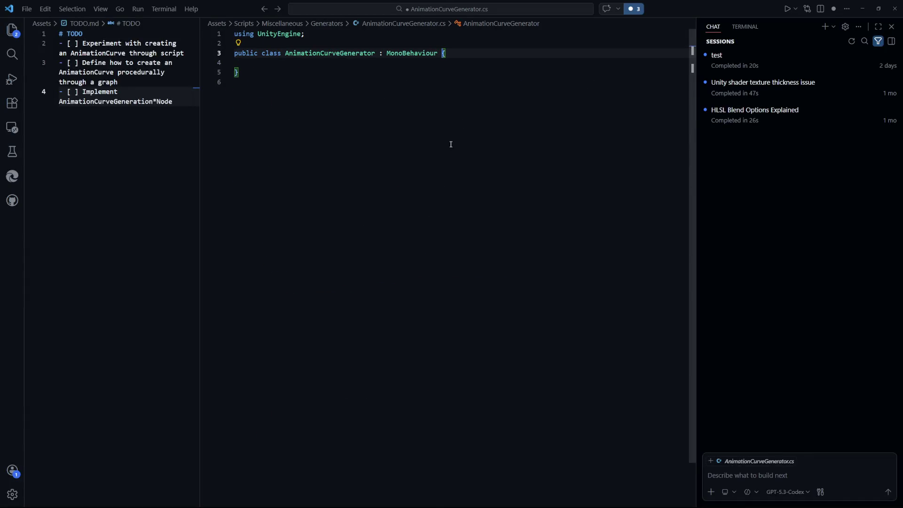
click(478, 60)
key(ctrl+s)
key(Down)
key(Down)
key(Up)
key(Up)
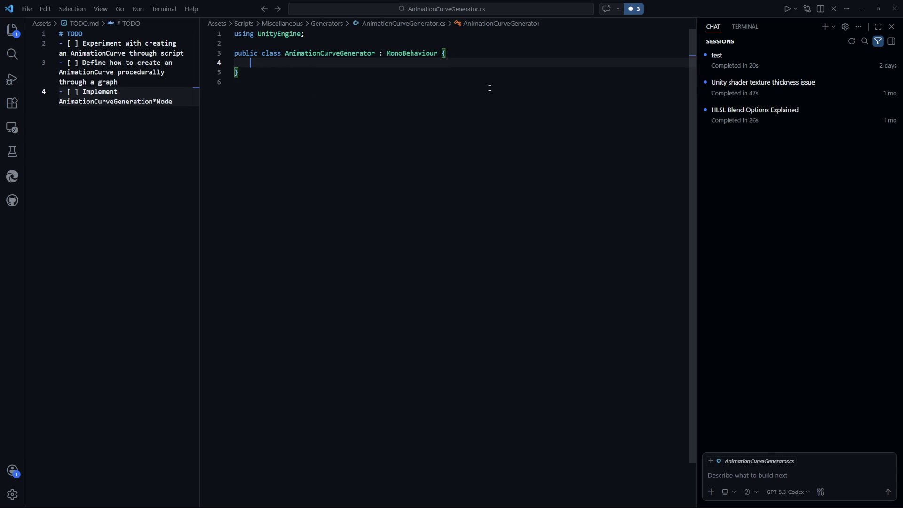
key(Return)
key(Return)
key(Up)
key(ctrl+s)
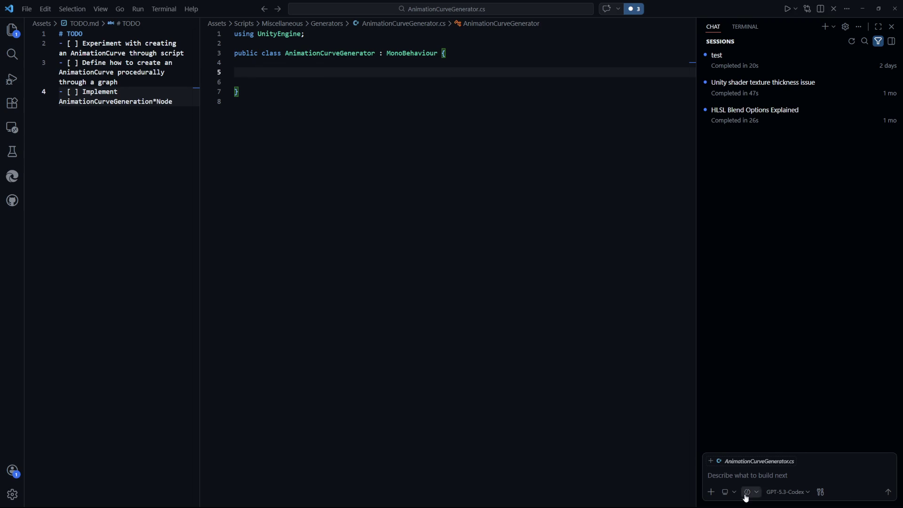
Ask the chat 'How to run a method everytime a property on a Monobehaviour object is changed'.
click(769, 476)
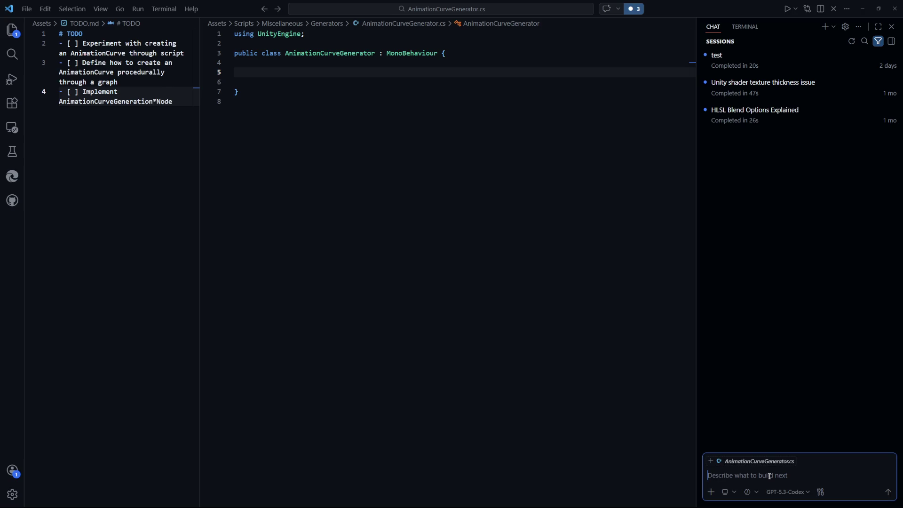
text(How to make )
text(a)
text(change i)
text(n a monobehaviour)
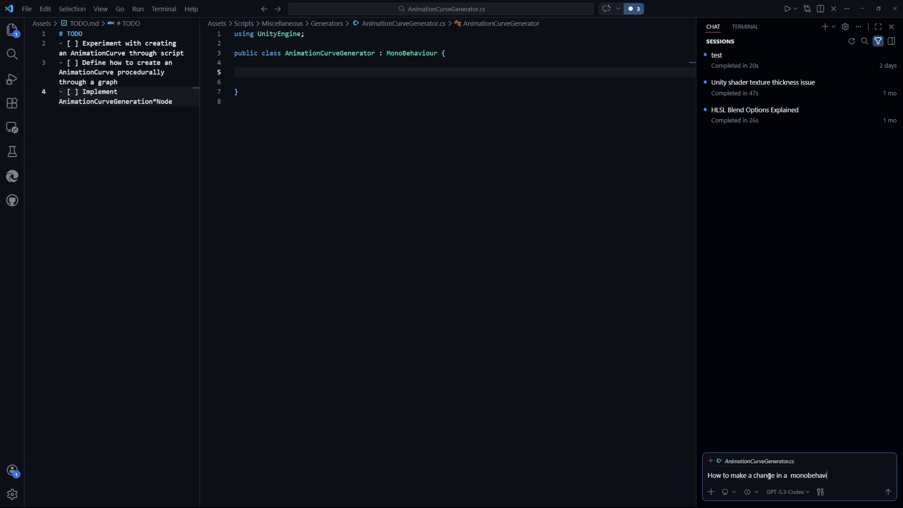
key(BackSpace)
key(BackSpace)
key(BackSpace)
key(ctrl+BackSpace)
key(ctrl+BackSpace)
key(ctrl+BackSpace)
key(BackSpace)
key(BackSpace)
key(BackSpace)
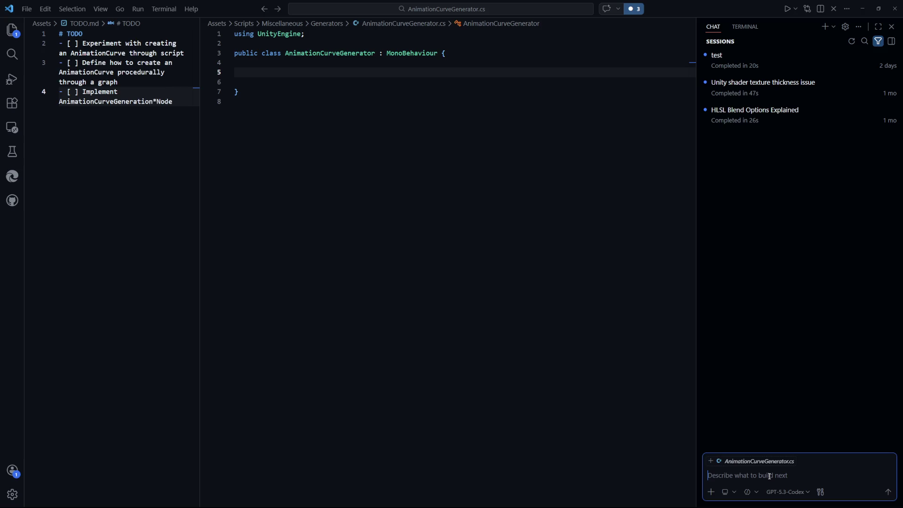
text(How to)
text( run a me)
text(thod eveery)
key(BackSpace)
key(BackSpace)
key(BackSpace)
text(rytime a )
text(property fo)
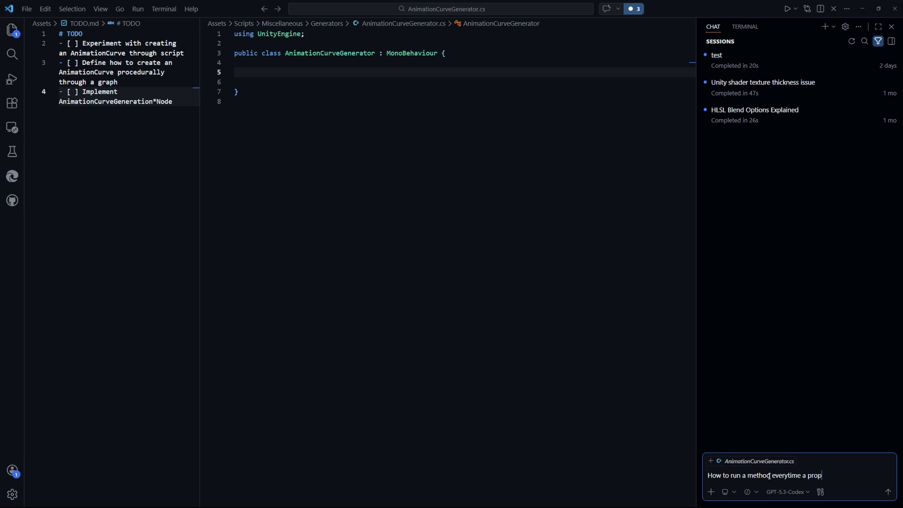
key(BackSpace)
key(BackSpace)
text(on a )
text(Monobehaviour)
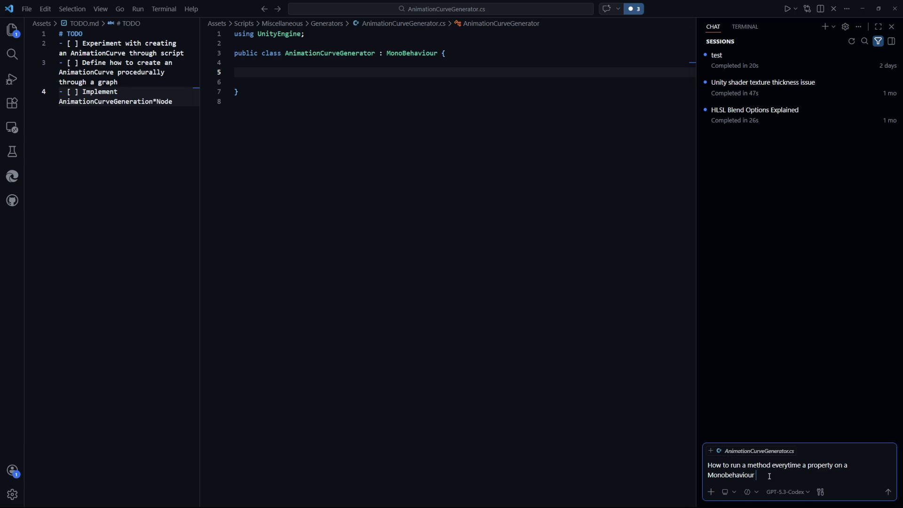
text(object is changed)
key(Return)
Declare a [SerializeField] private AnimationCurve curve field and save.
click(456, 167)
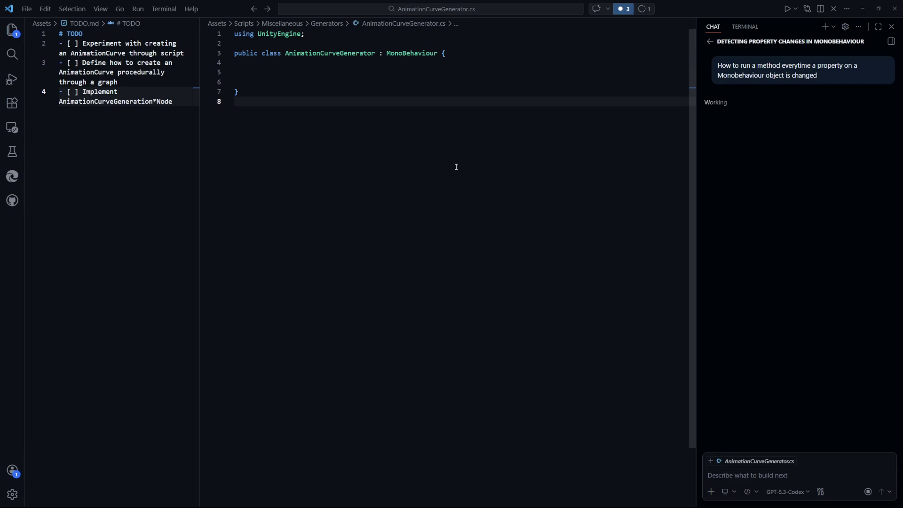
click(469, 69)
text([Seri)
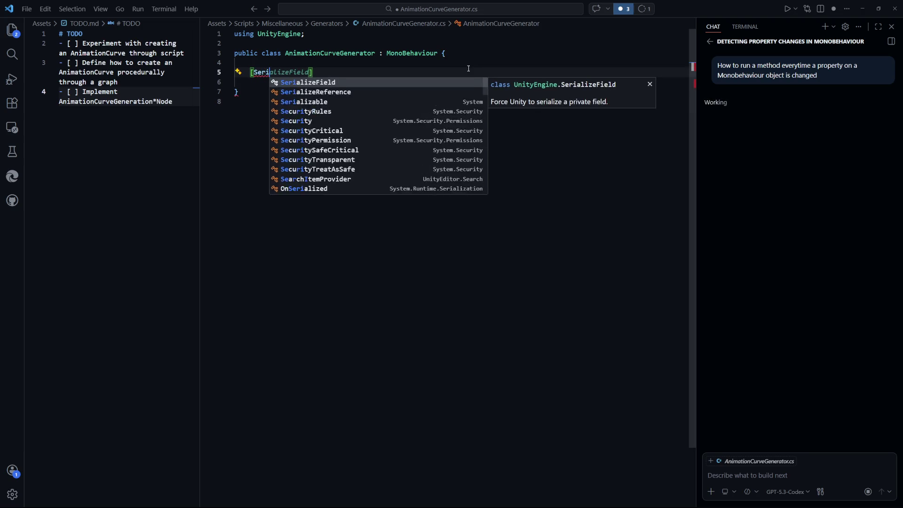
key(Tab)
key(Return)
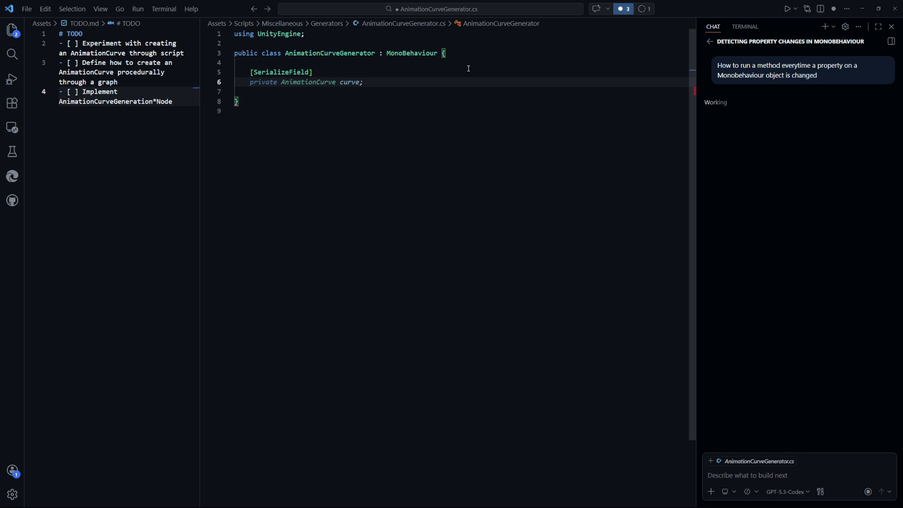
key(Tab)
key(ctrl+s)
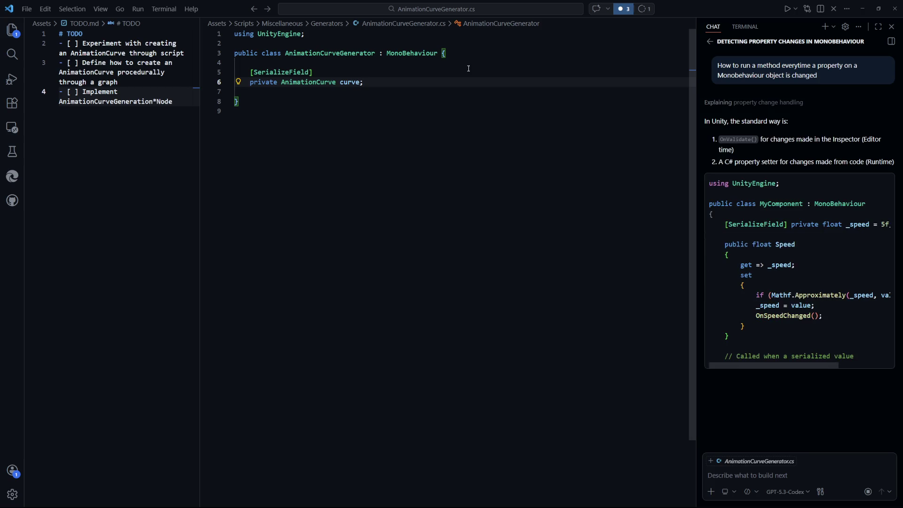
key(Return)
key(Return)
key(ctrl+s)
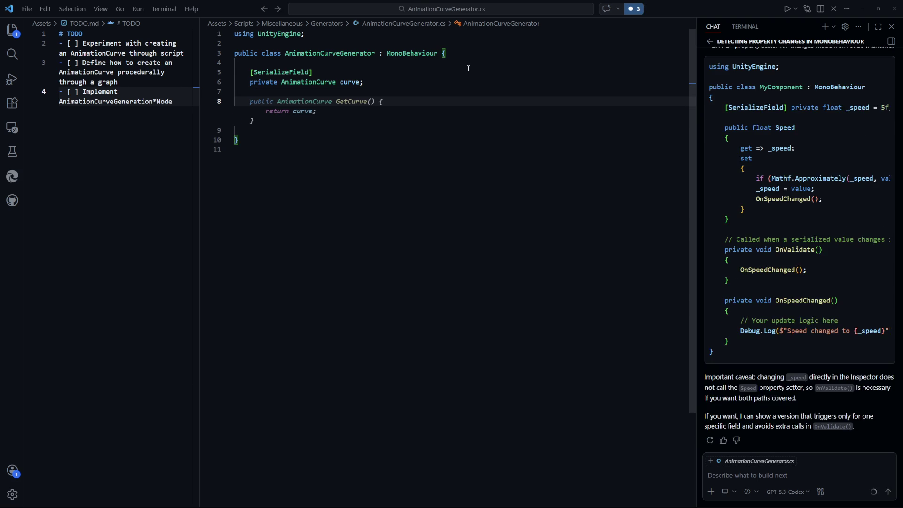
key(Escape)
Add serialized private float fields inTangent and inWeight.
text([Serial)
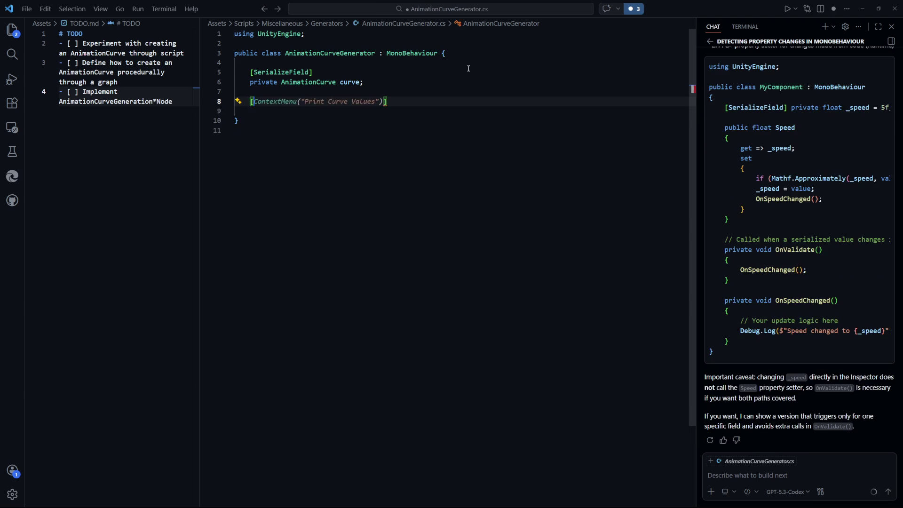
key(Tab)
key(Return)
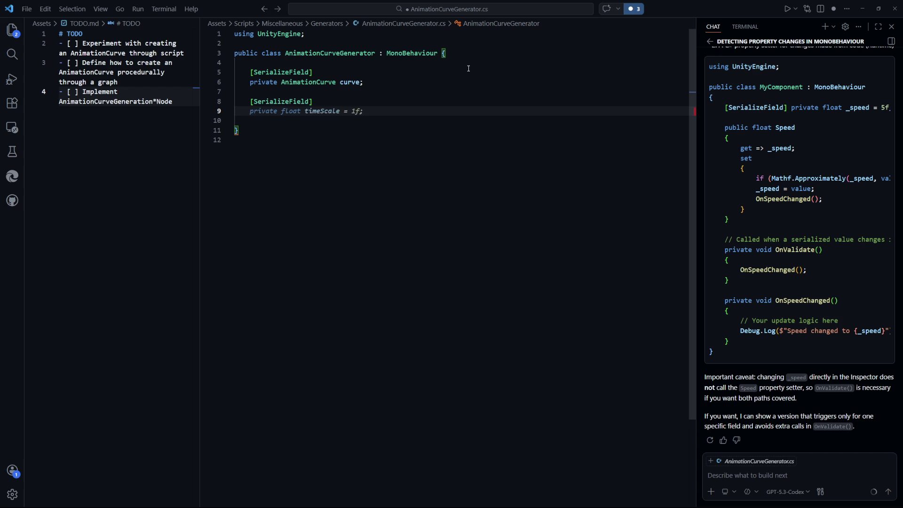
text(private float)
text( inTangent;)
key(Return)
text(p)
key(BackSpace)
text([SerializeField])
key(Return)
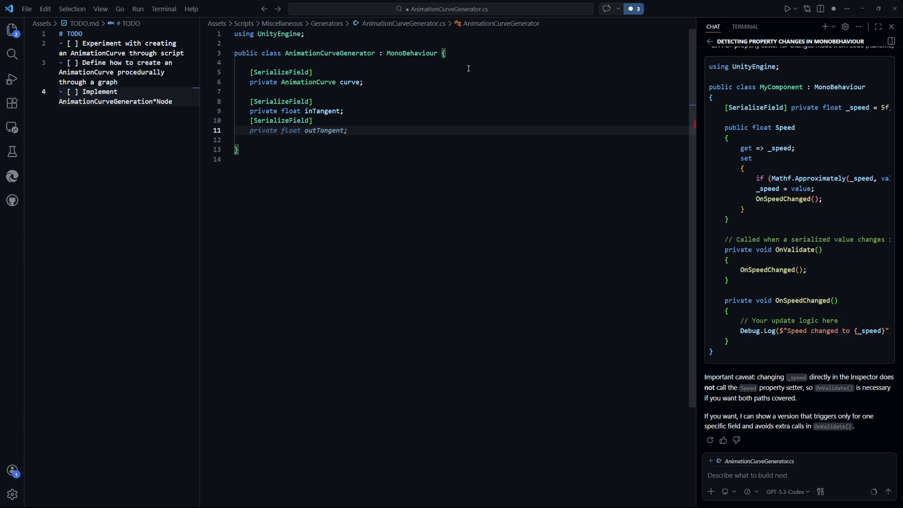
text(private flo)
text(at )
text(inWeight;)
key(ctrl+s)
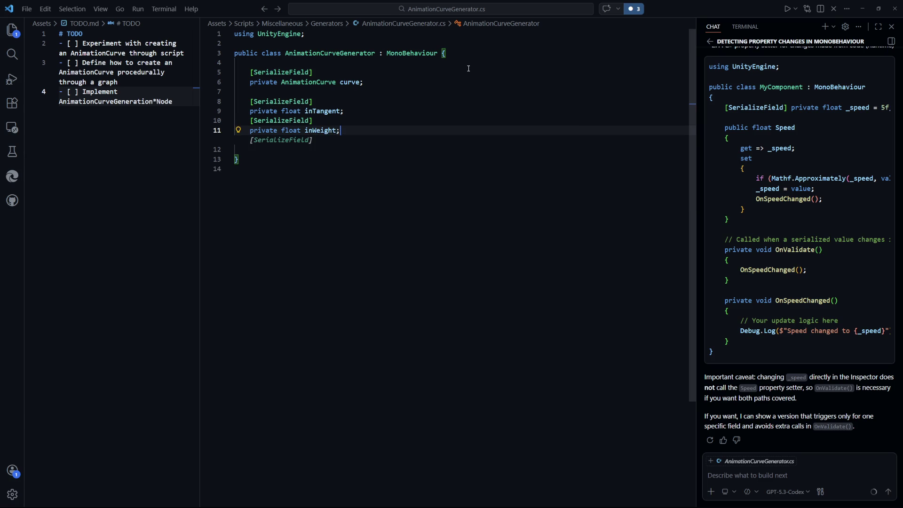
Add serialized outTangent and outWeight float fields and save.
key(Tab)
key(Return)
key(Tab)
key(Return)
key(Tab)
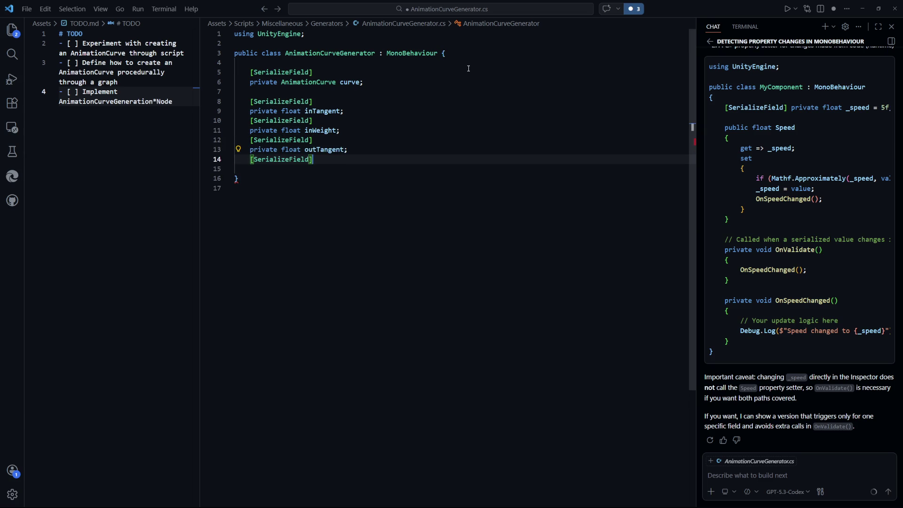
key(Return)
key(Tab)
key(ctrl+s)
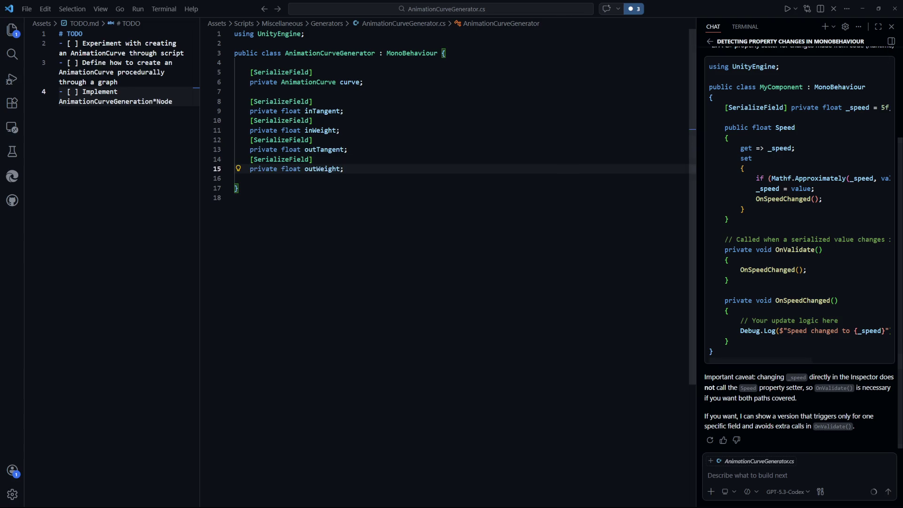
scroll(714, 58, up, 5)
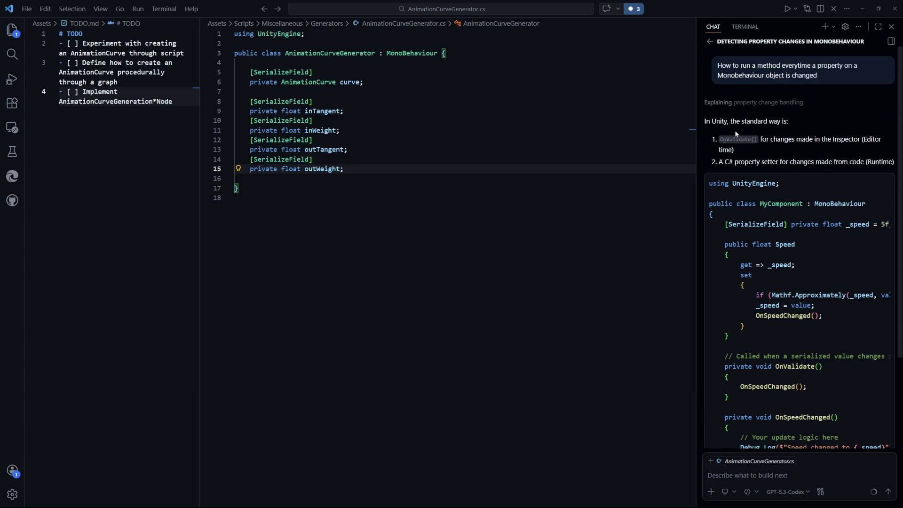
click(427, 242)
click(395, 169)
Add an OnValidate method, begin a curve.Re call inside it, then switch to Chrome.
key(Return)
key(Return)
text(private O)
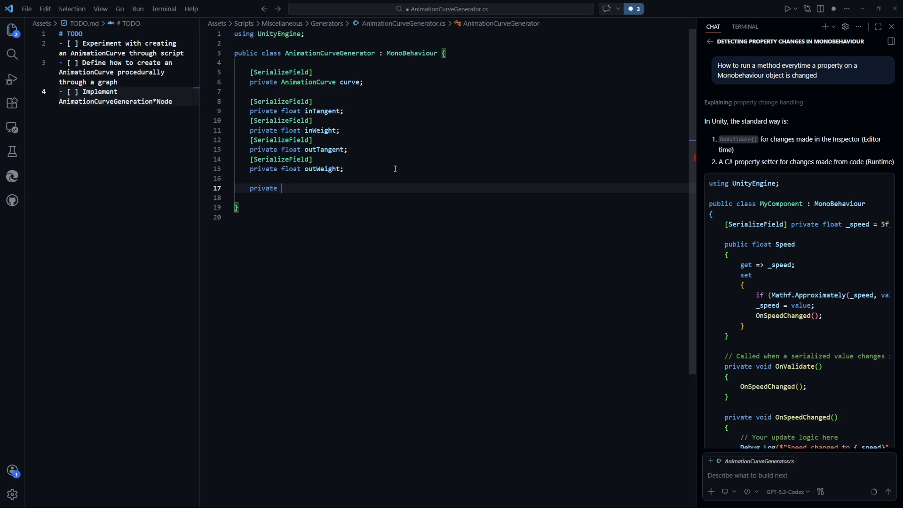
key(Return)
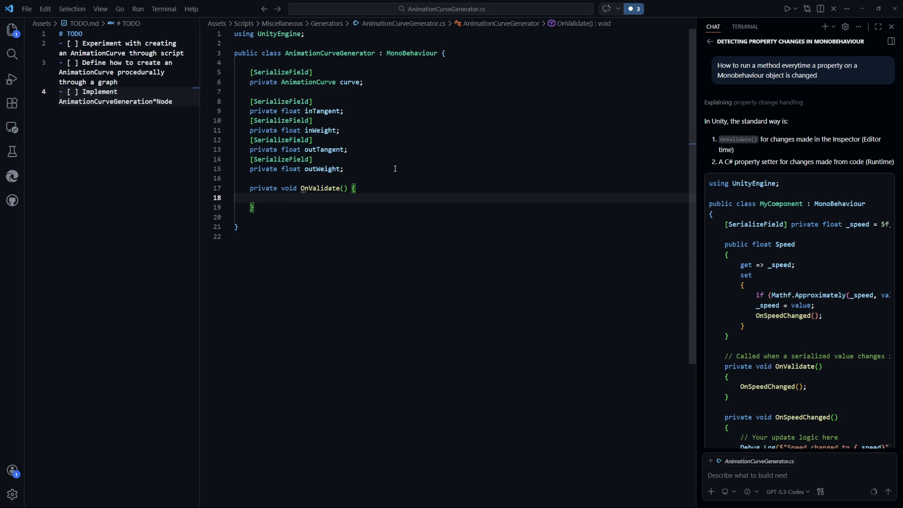
key(Escape)
text(curve.Re)
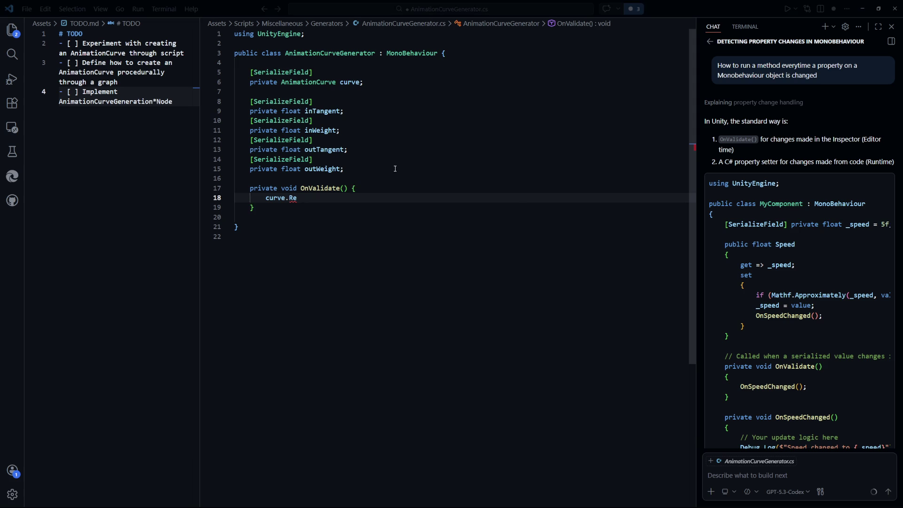
key(alt+Tab)
click(221, 7)
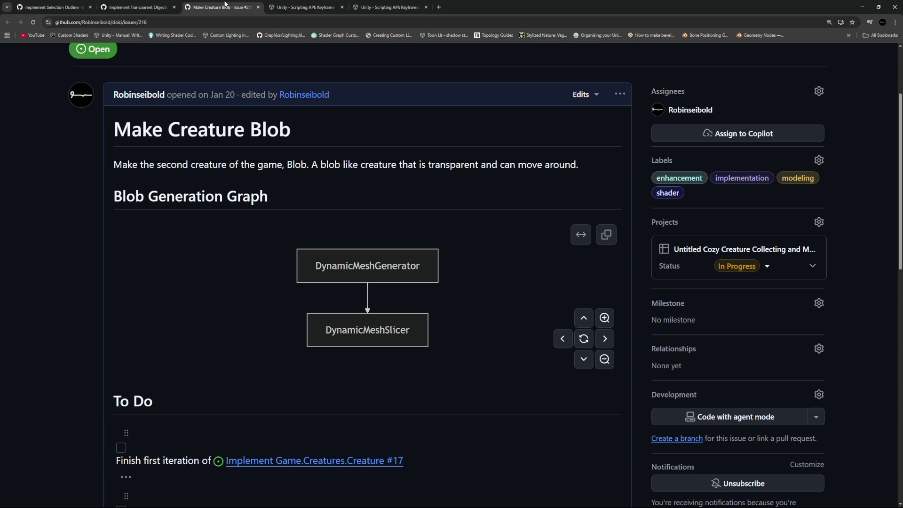
Switch between the open Keyframe documentation tabs.
click(320, 5)
click(356, 7)
click(300, 11)
click(391, 7)
Search 'animationcurve unity' and scroll the AnimationCurve page to its public methods such as ClearKeys.
click(401, 22)
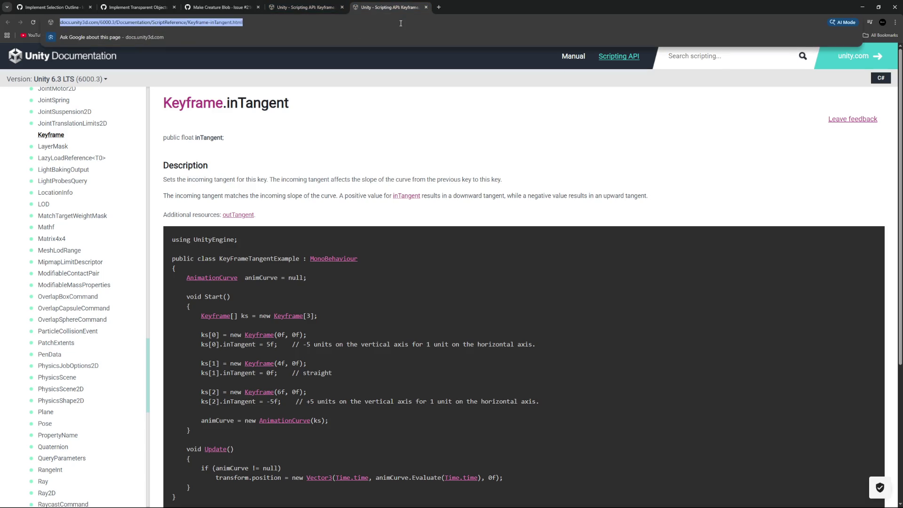
text(anima)
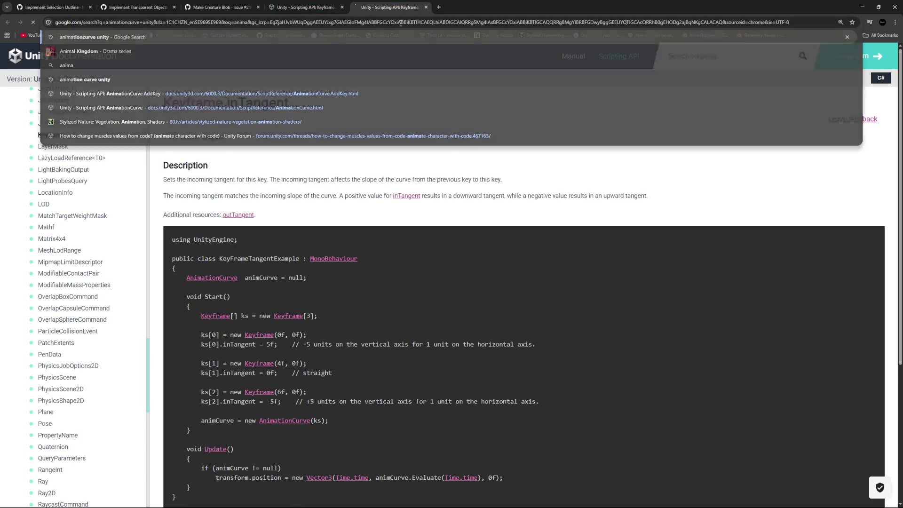
key(Return)
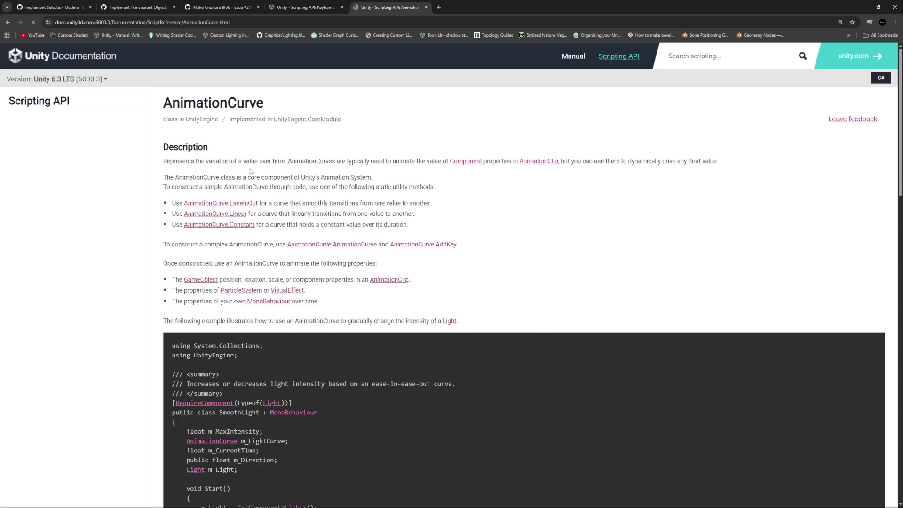
scroll(249, 173, down, 10)
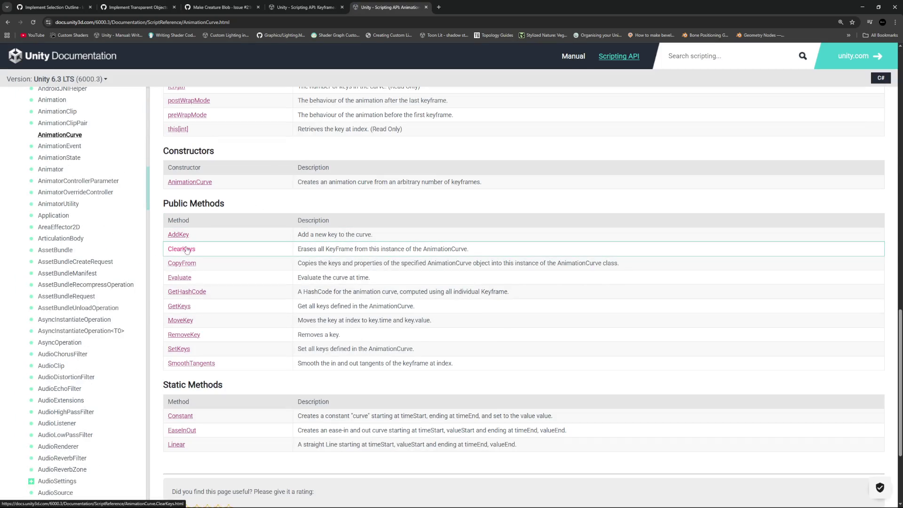
key(alt+Tab)
Complete curve.ClearKeys(); and accept AddKey(new Keyframe(0f, 0f, inTangent, outTangent, inWeight, outWeight)), then save.
text(c)
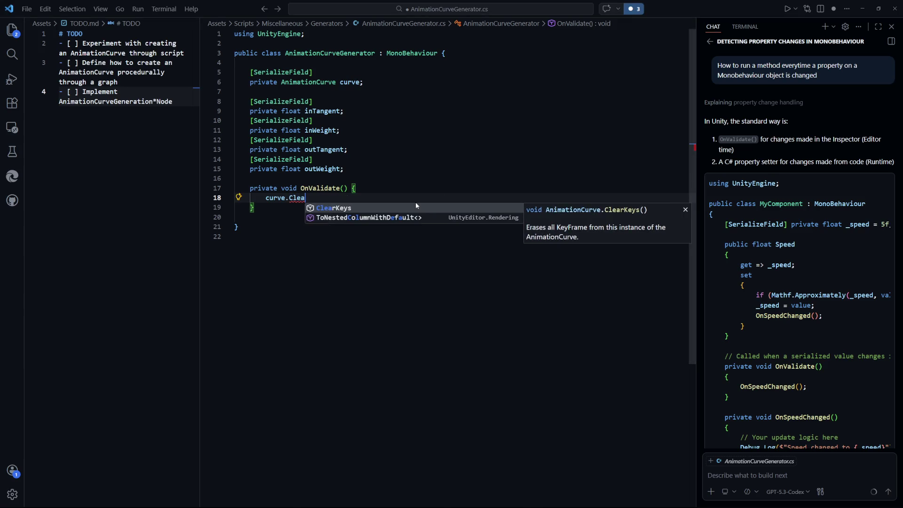
key(Tab)
text(();)
key(Return)
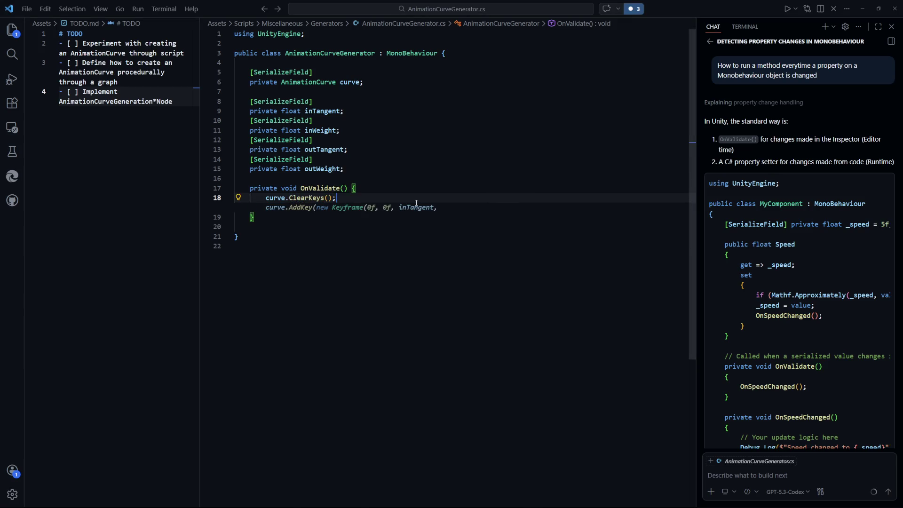
key(Escape)
key(Return)
key(ctrl+s)
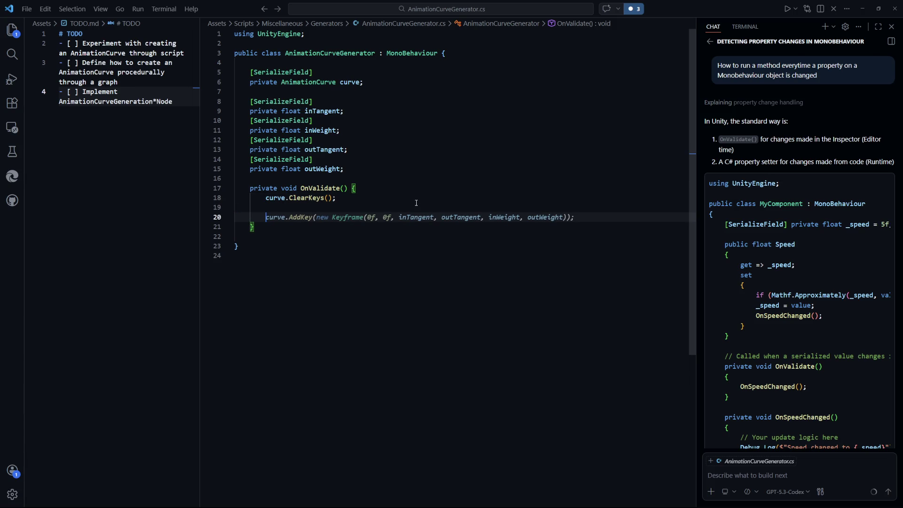
key(alt+Tab)
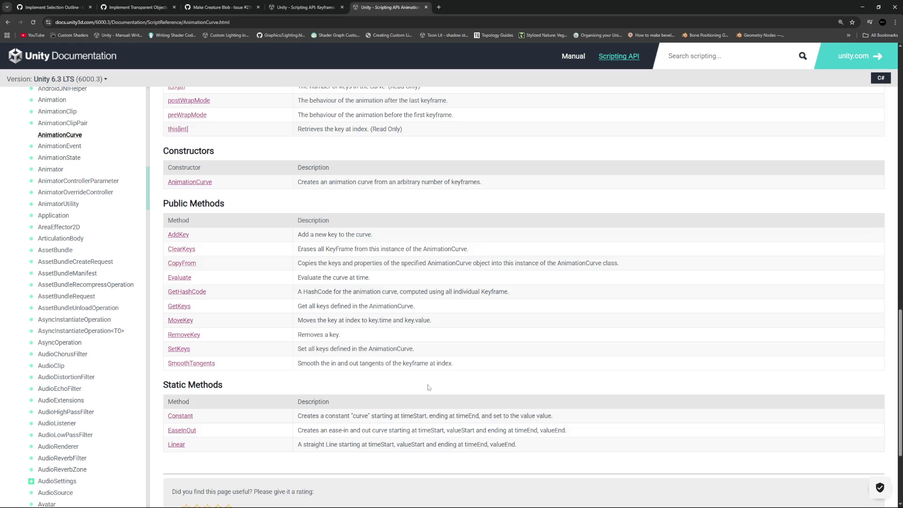
Open the AnimationCurve.AddKey reference and mark its (float time, float value) declaration.
scroll(428, 385, up, 2)
scroll(428, 385, down, 2)
key(alt+Tab)
key(alt+Tab)
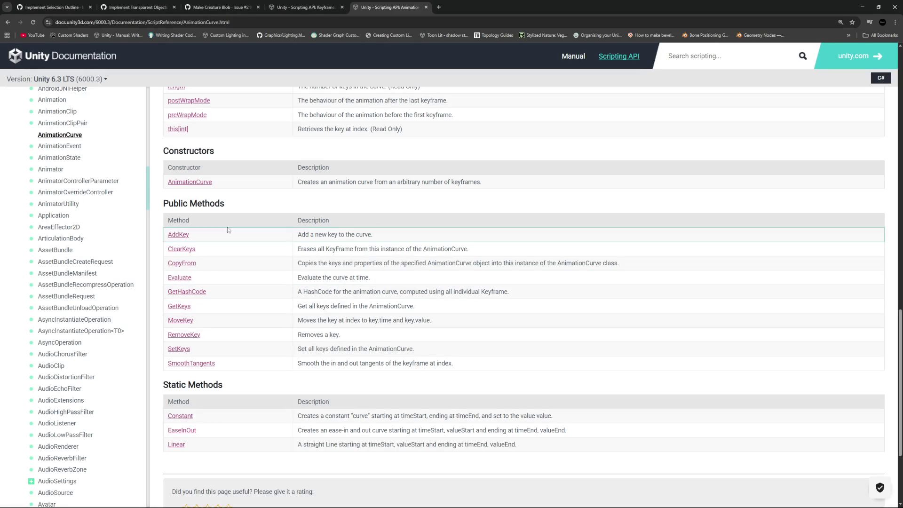
scroll(175, 238, up, 3)
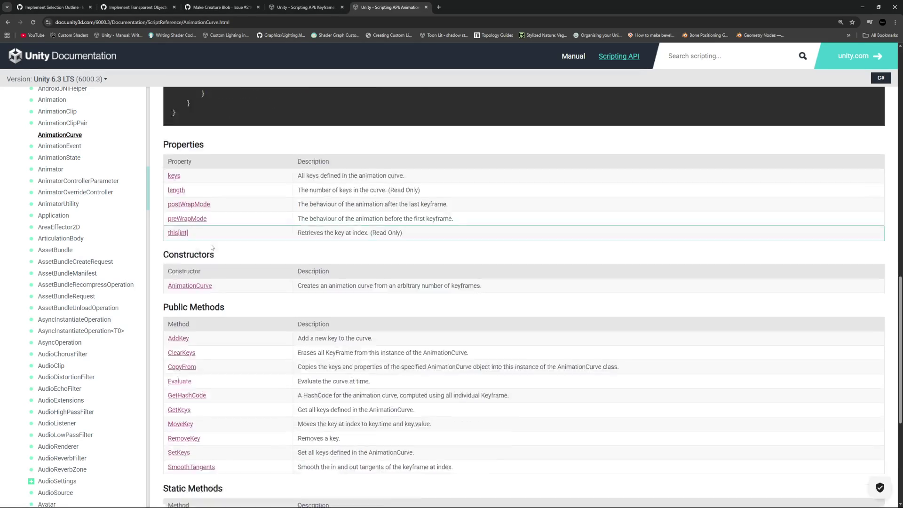
scroll(175, 238, down, 6)
scroll(181, 235, up, 3)
click(181, 235)
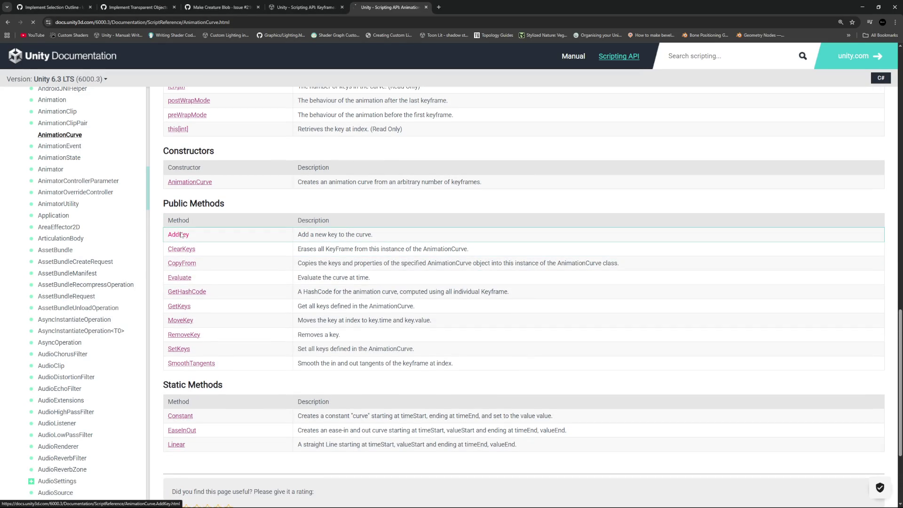
drag(194, 159, 285, 162)
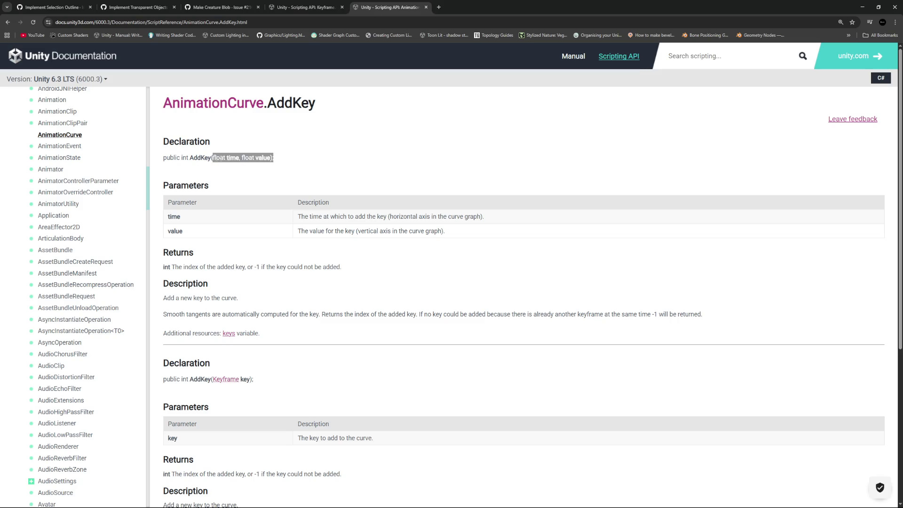
key(alt+Tab)
key(Return)
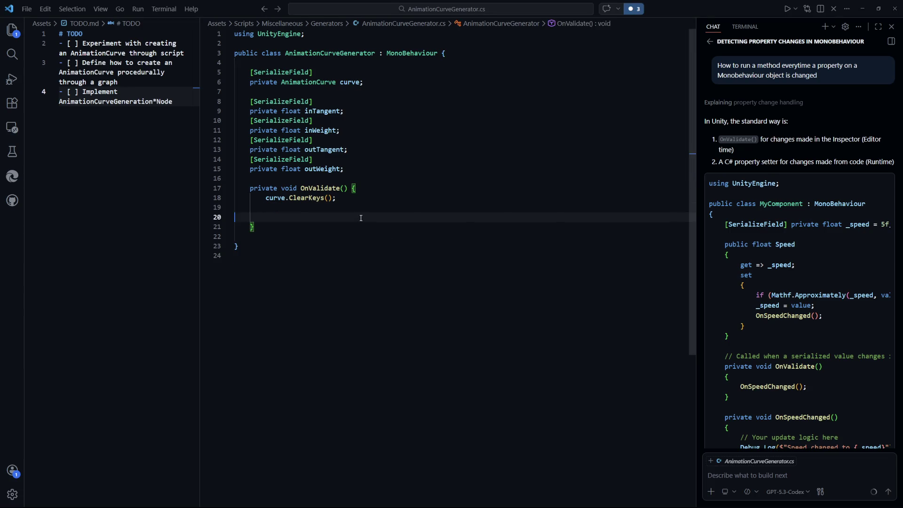
Add curve.AddKey(0, 0); and curve.AddKey(1, 1); to OnValidate and save.
key(Tab)
text(curve.Ad)
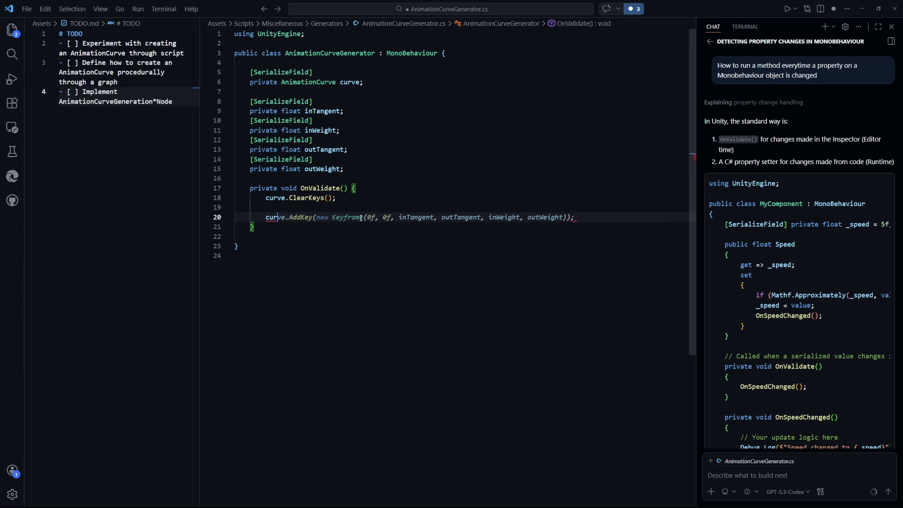
key(Tab)
text((0, 0))
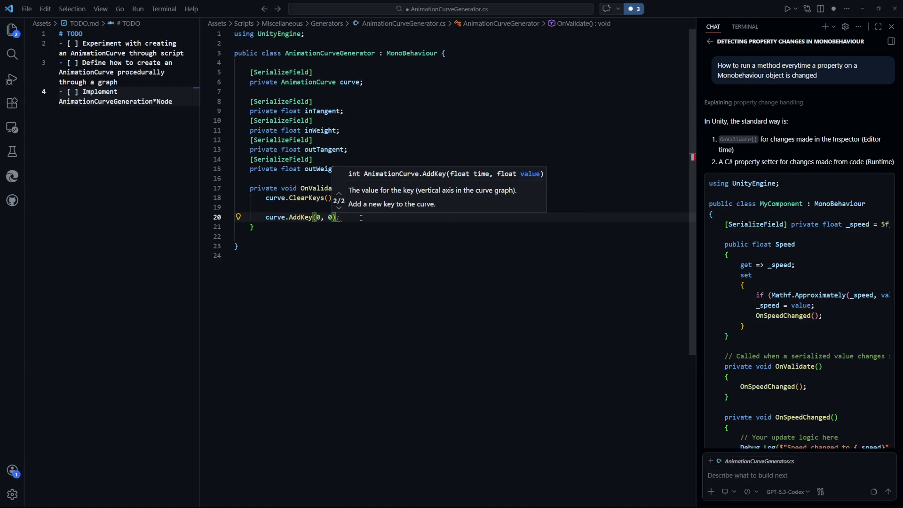
text(;)
key(ctrl+s)
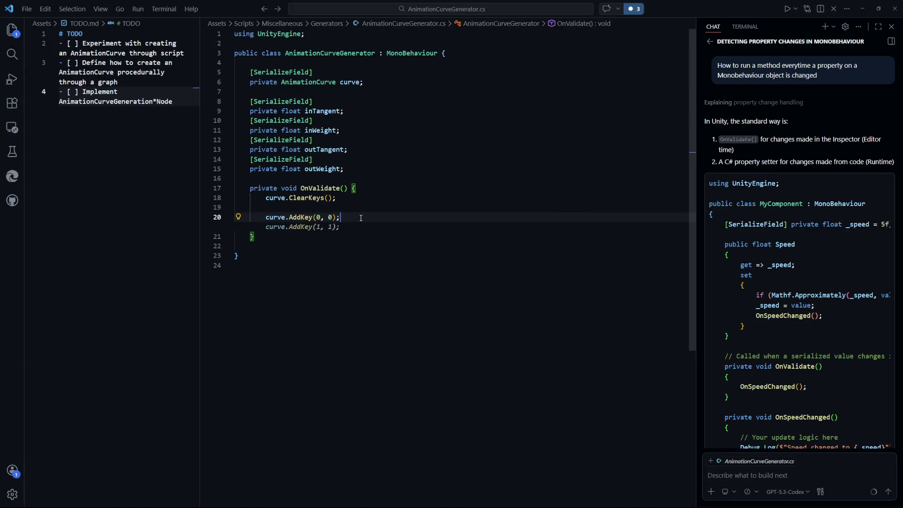
key(Return)
key(Return)
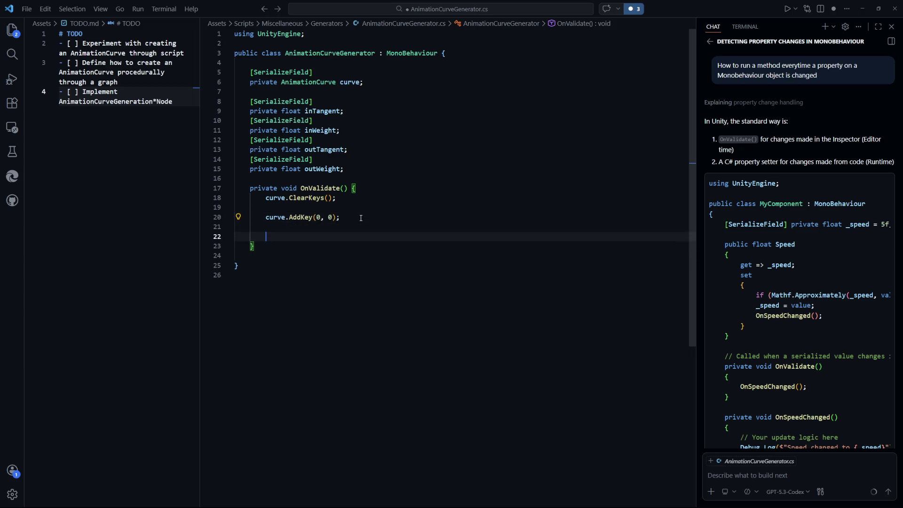
text(curve.AddKey(1, )
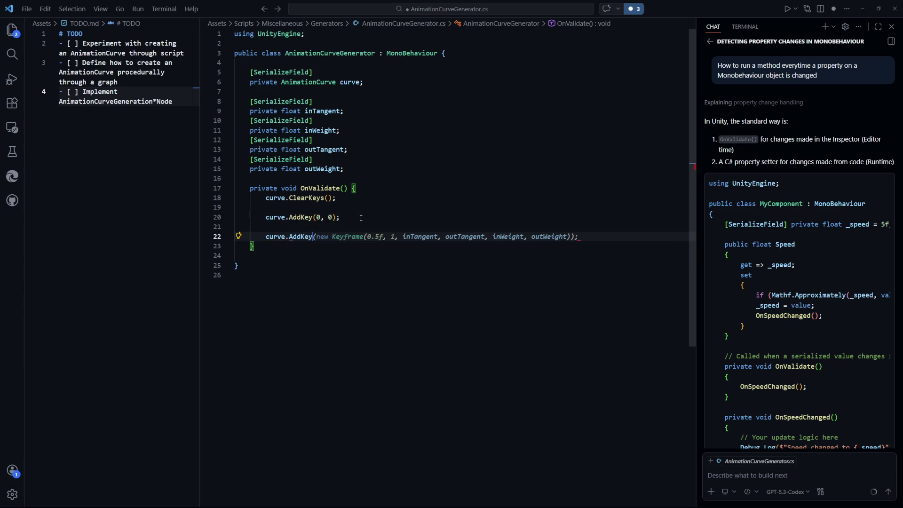
text(1);)
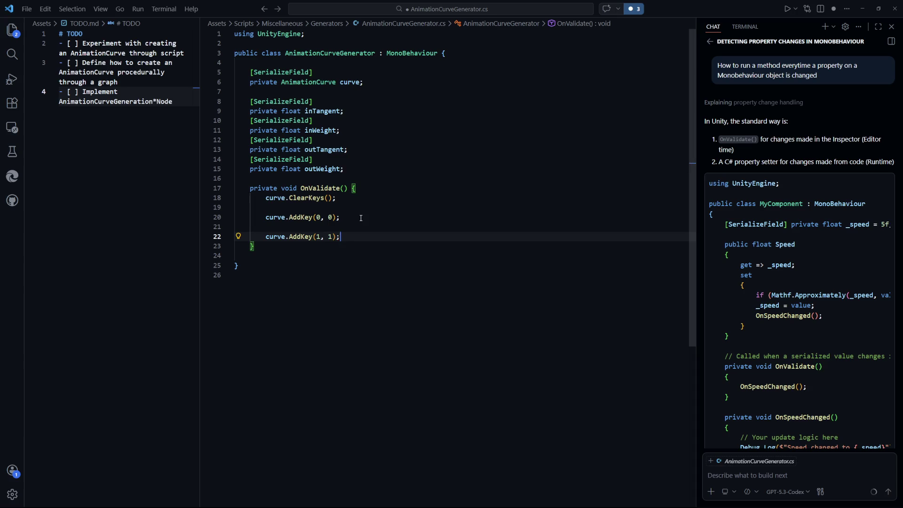
key(Up)
Insert a blank line between the two AddKey calls and begin a 'Keyframe key =' line.
key(Return)
key(Return)
key(Up)
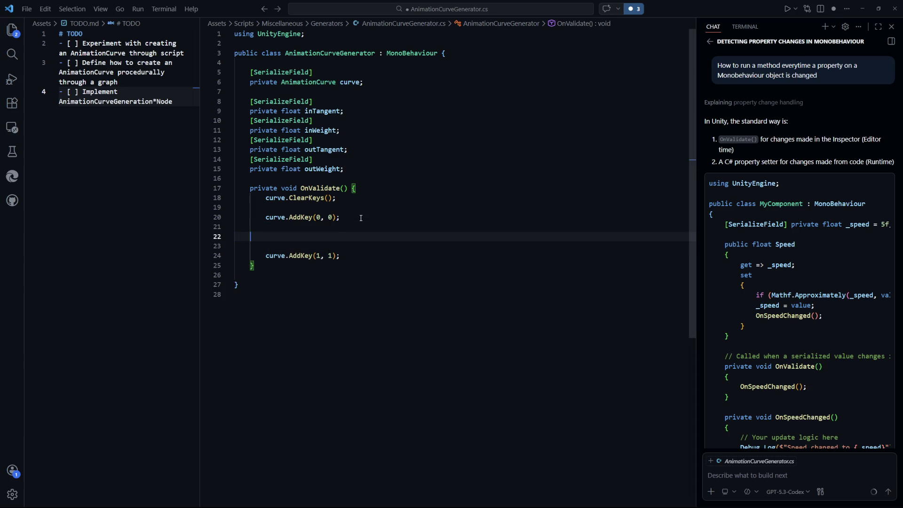
drag(397, 178, 269, 108)
click(464, 198)
click(405, 245)
click(395, 238)
text(Key)
key(Tab)
text(key =)
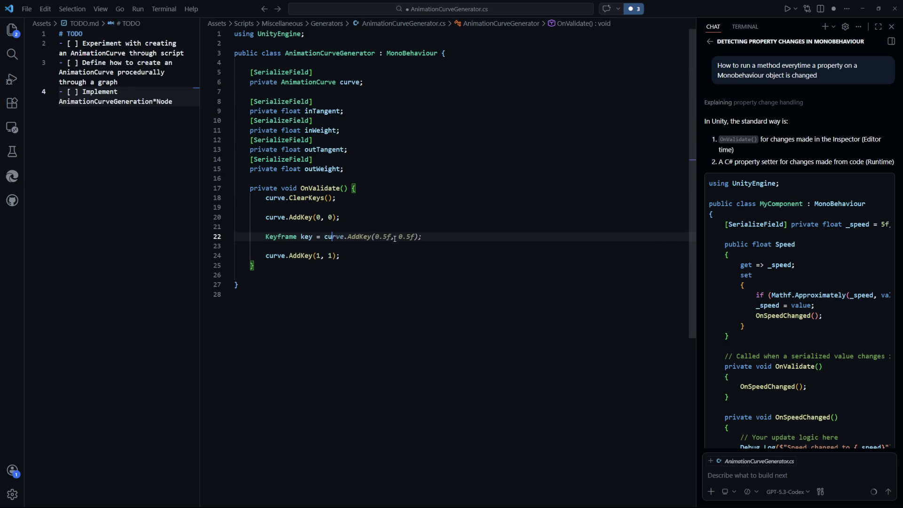
key(alt+Tab)
Open the Keyframe constructor page and find the overload with inWeight and outWeight parameters.
key(ctrl+shift+Tab)
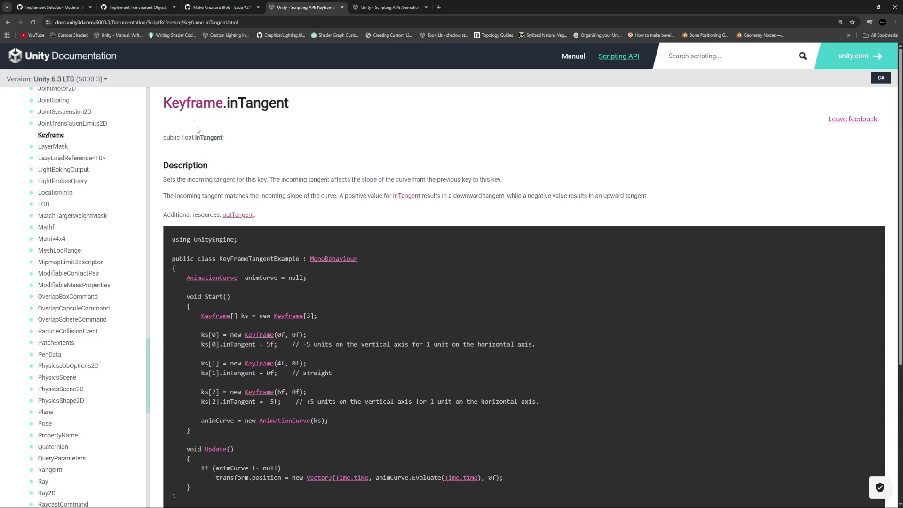
key(alt+Left)
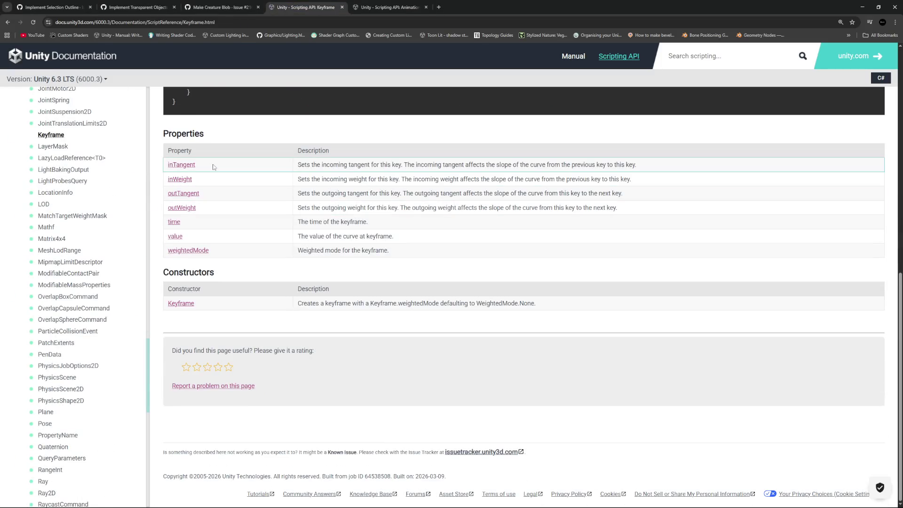
click(189, 308)
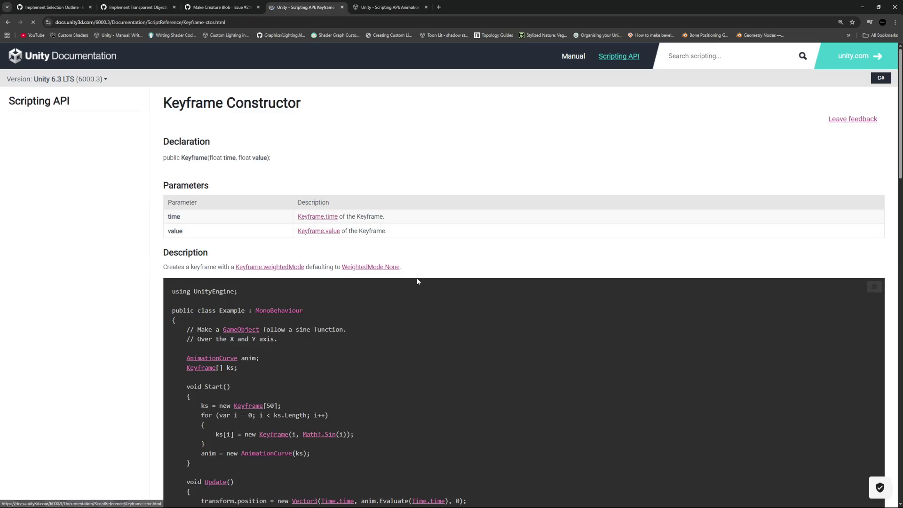
scroll(376, 244, down, 3)
scroll(377, 245, down, 5)
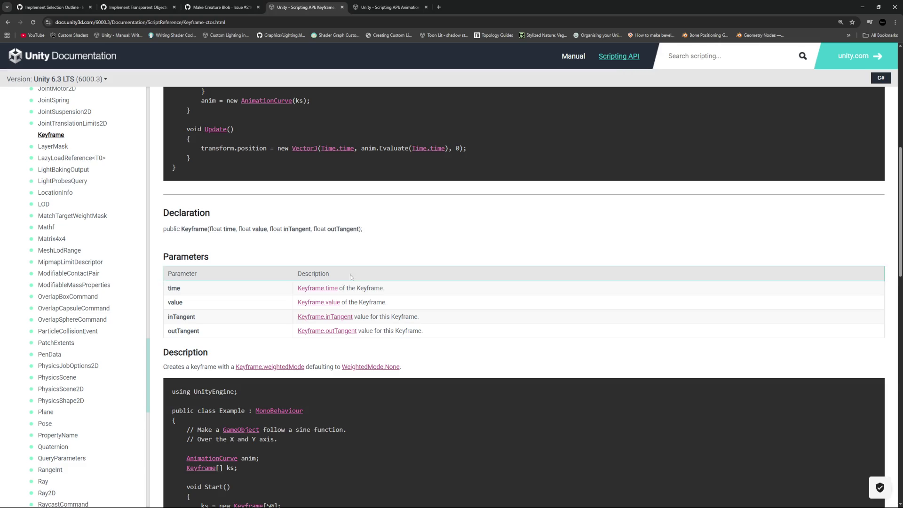
scroll(325, 221, down, 10)
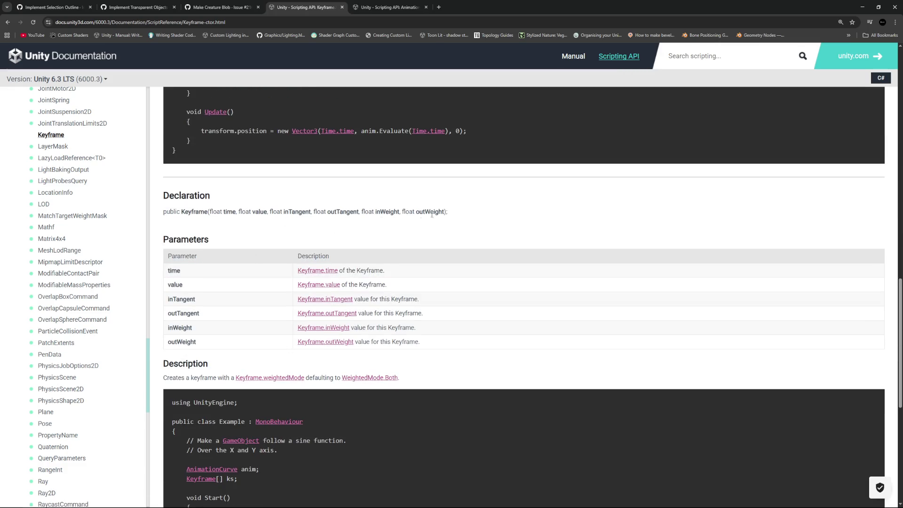
drag(448, 214, 232, 211)
click(246, 232)
Add [SerializeField] private float time; and private float value; fields below the curve field, saving.
key(alt+Tab)
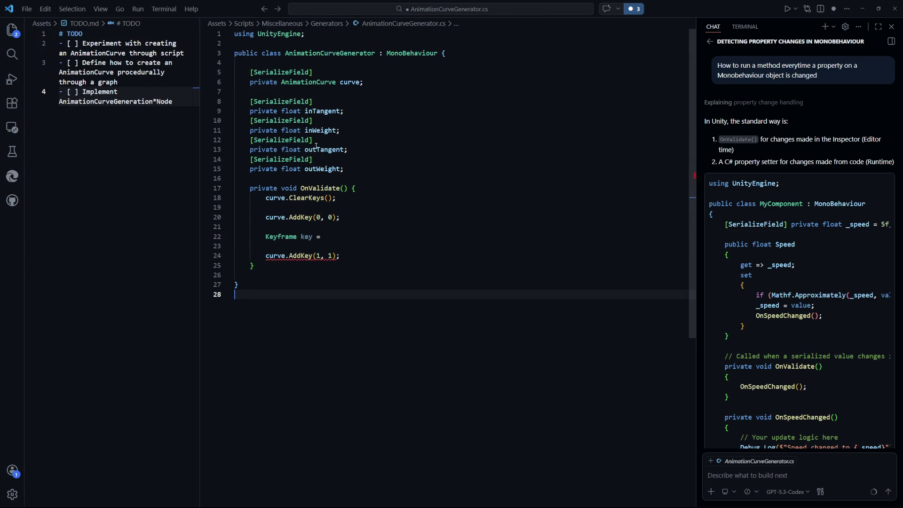
click(388, 89)
key(Return)
text([Ser)
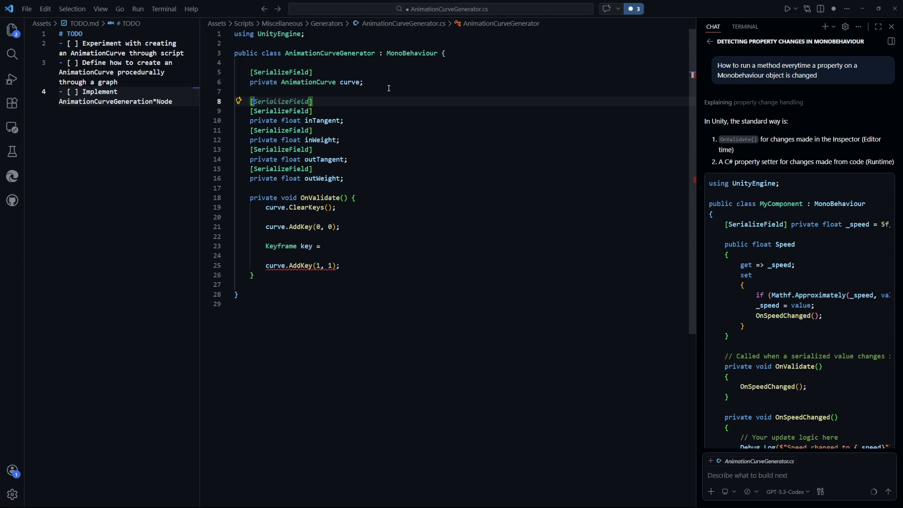
key(Tab)
key(Return)
text(private float time;)
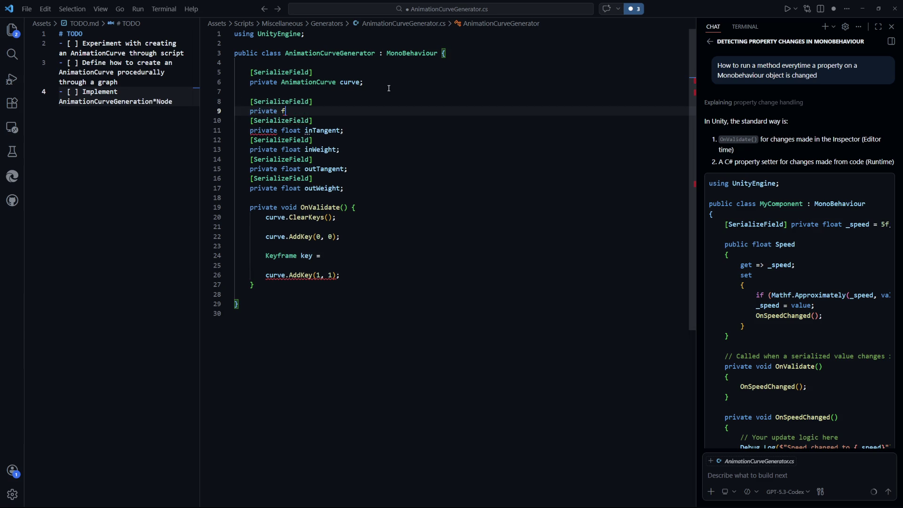
key(ctrl+s)
key(Return)
text([SerializeField)
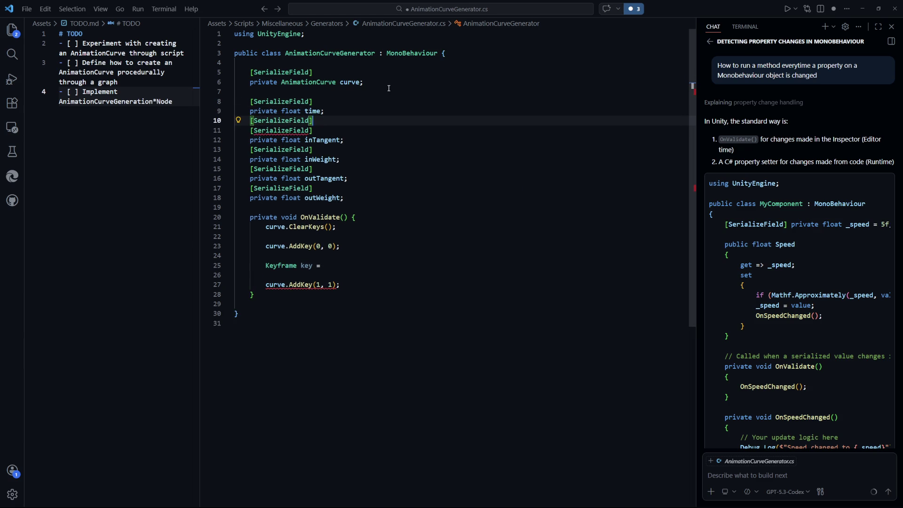
key(Tab)
key(Return)
text(private float value;)
key(ctrl+s)
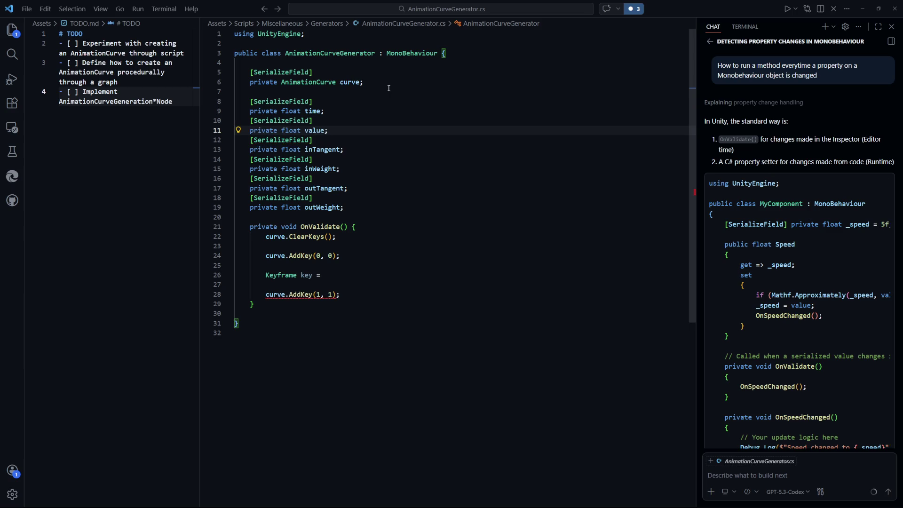
Complete key as new Keyframe(time, value, inTangent, outTangent, inWeight, outWeight) and add it to the curve.
click(425, 332)
click(369, 285)
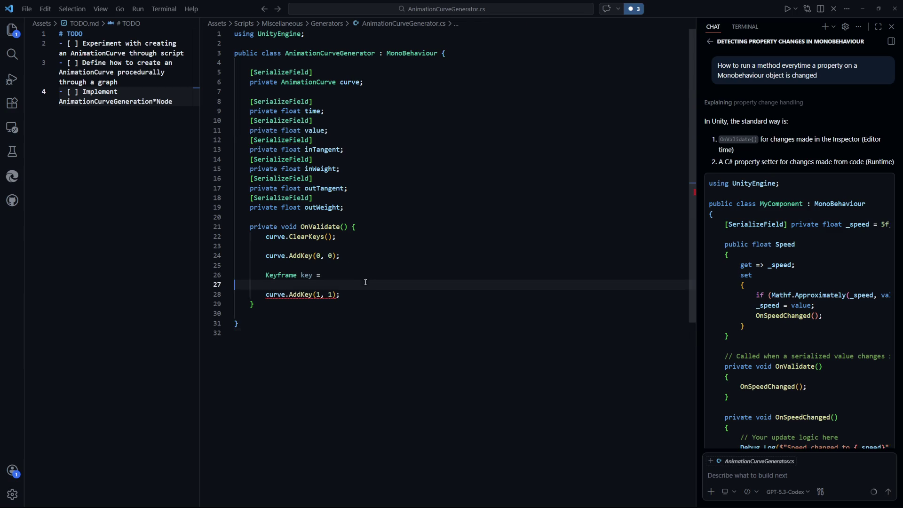
click(404, 276)
text(new Keyframe()
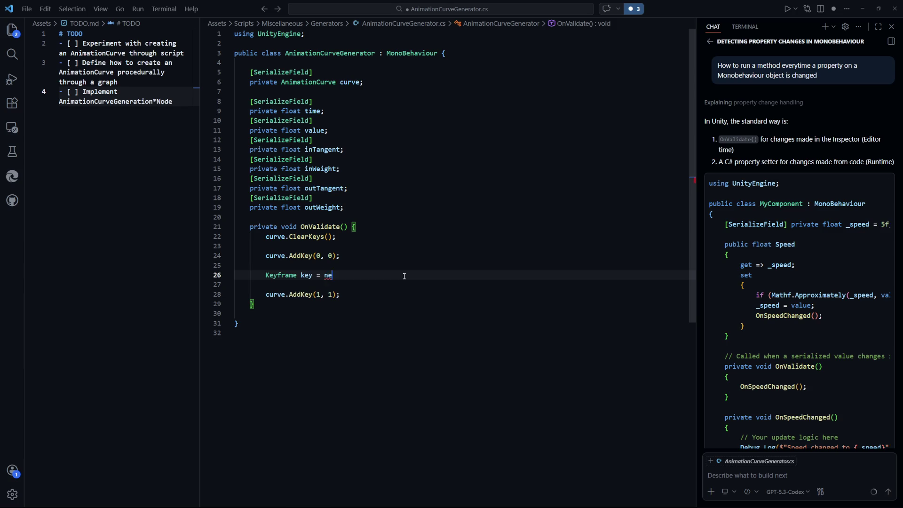
key(Tab)
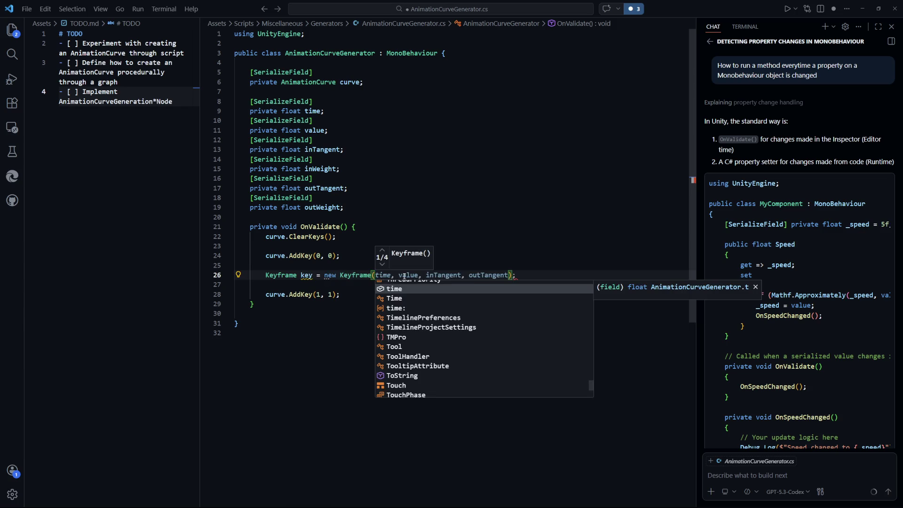
key(ctrl+z)
text(ti)
text(me, value, inT)
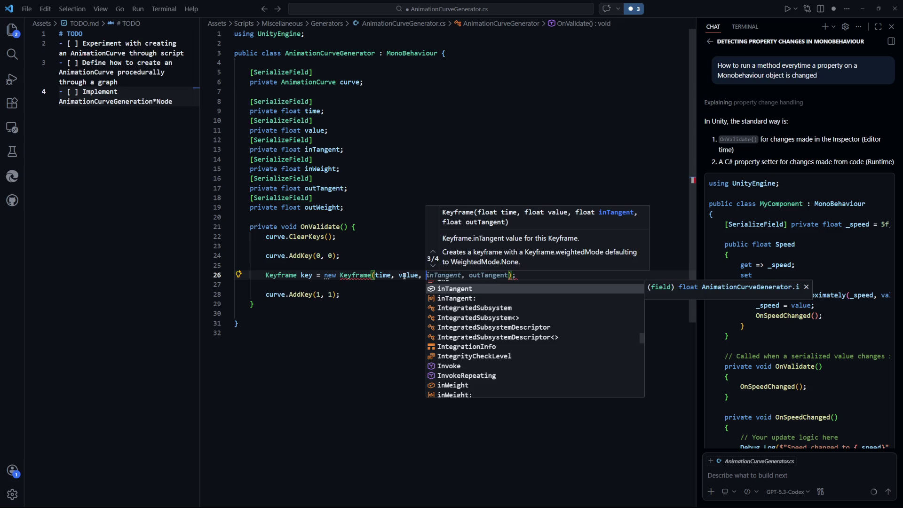
text(a)
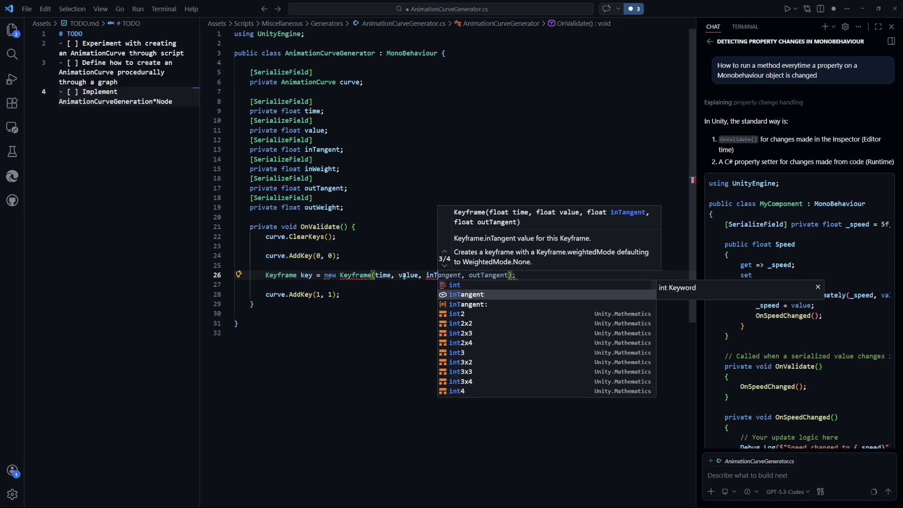
key(Tab)
key(Tab)
text(, inWe)
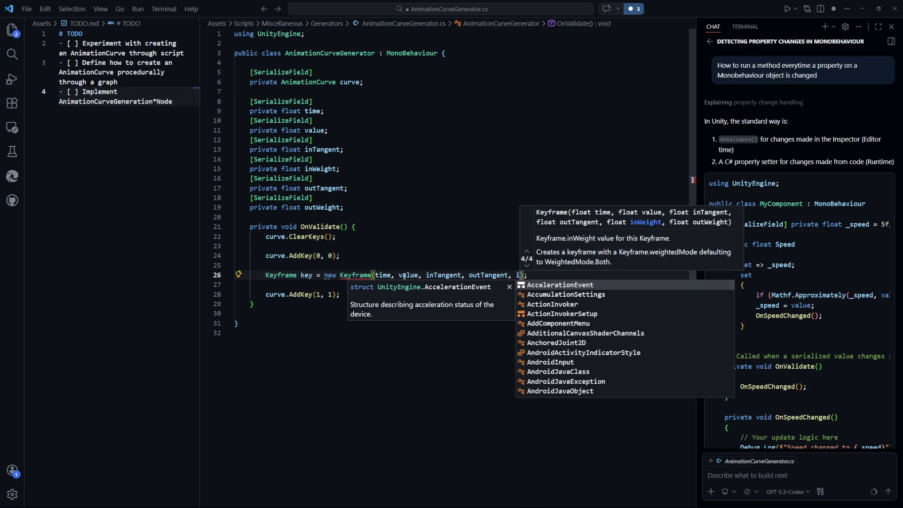
key(Tab)
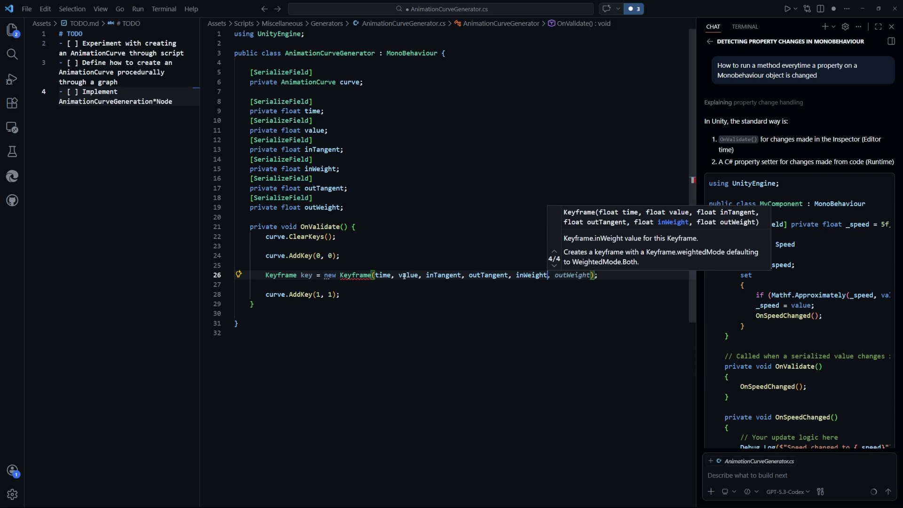
key(Tab)
key(ctrl+s)
key(Escape)
key(Return)
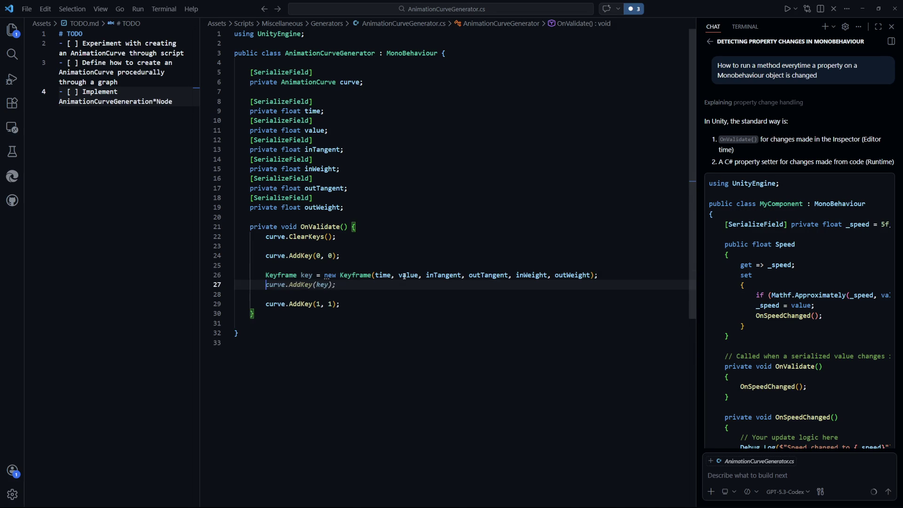
key(Tab)
Review the serialized field declarations and the finished OnValidate method.
click(308, 341)
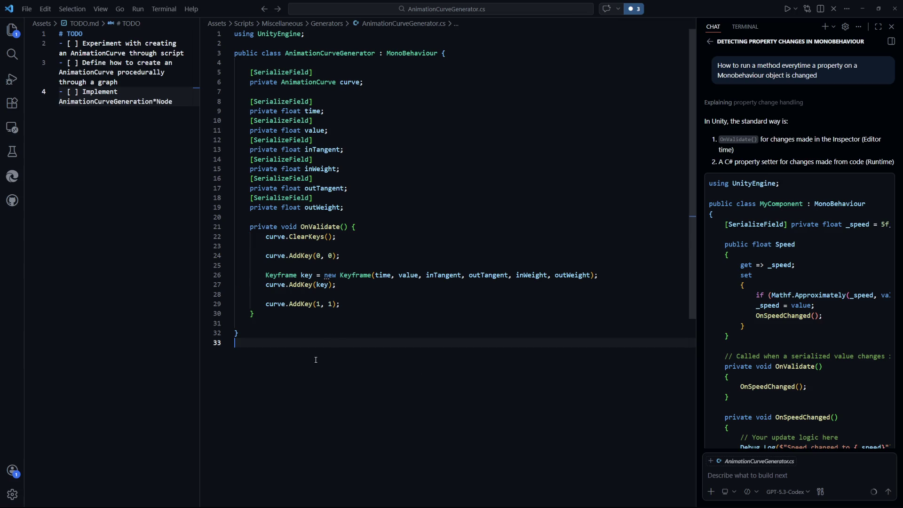
click(399, 235)
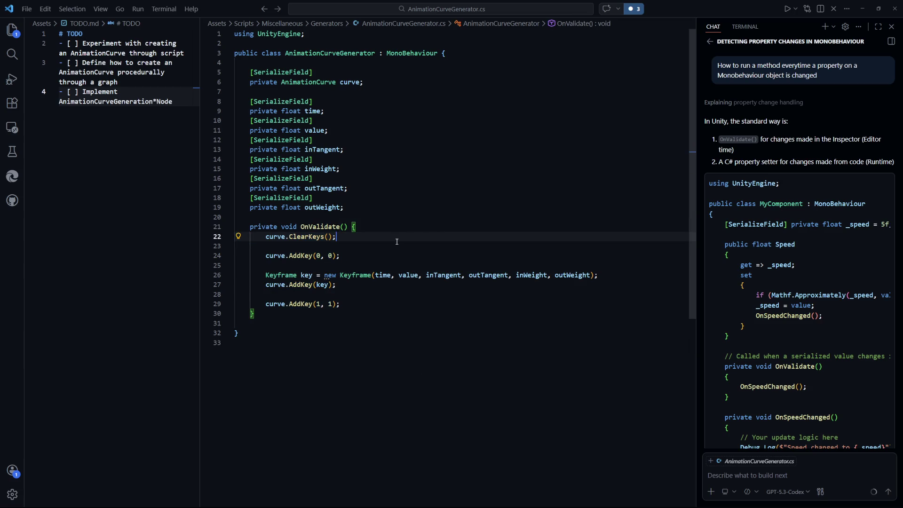
click(357, 82)
drag(329, 131, 313, 140)
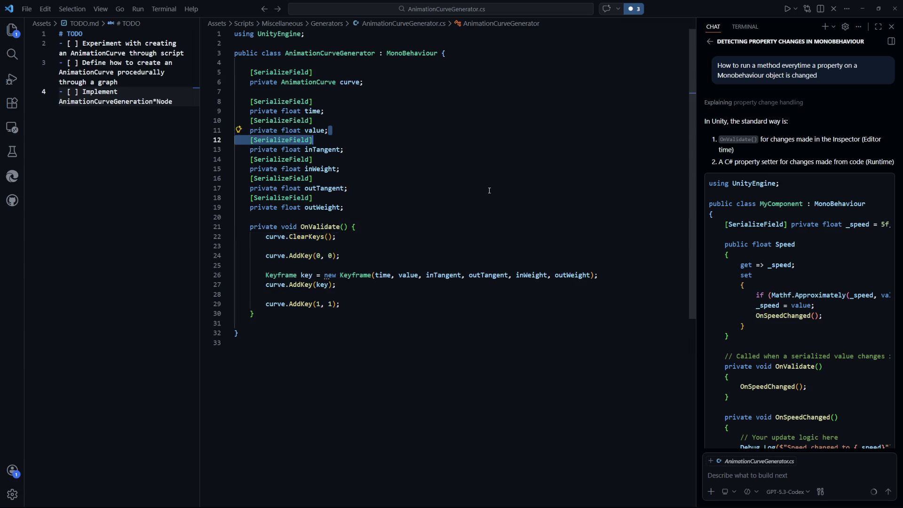
click(485, 229)
key(alt+Tab)
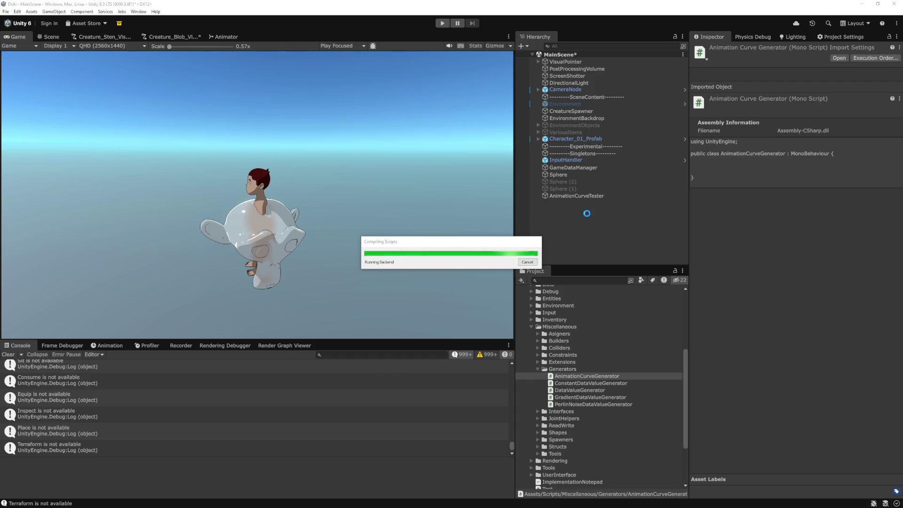
Add the AnimationCurveGenerator script as a component on AnimationCurveTester.
click(574, 196)
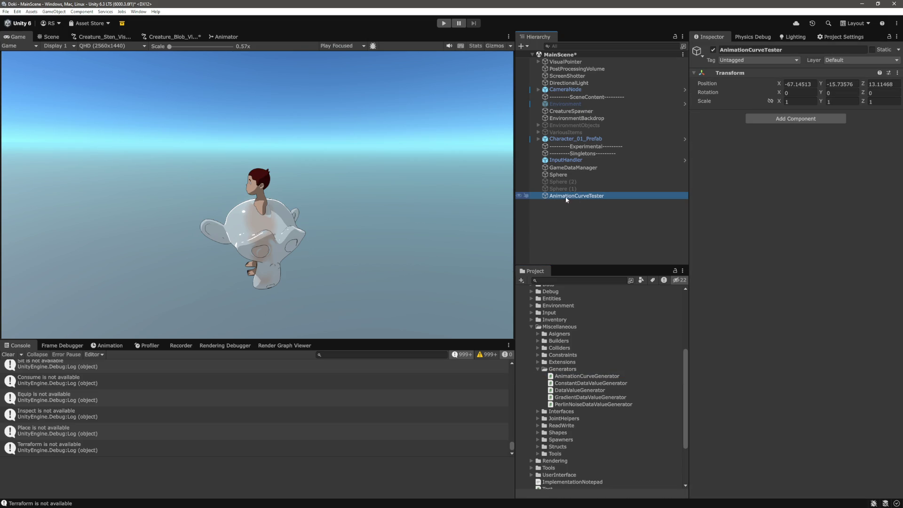
mouse_move(590, 379)
mouse_down()
mouse_move(806, 377)
mouse_move(737, 390)
mouse_up()
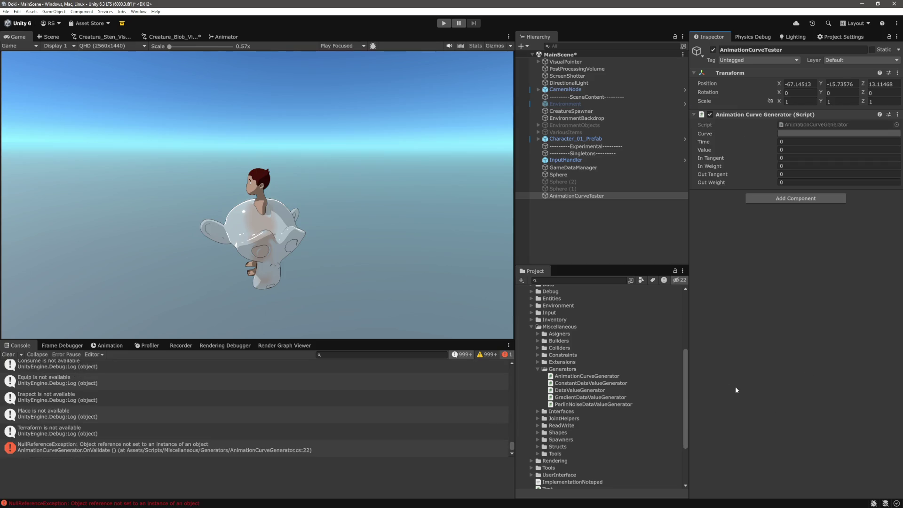
Clear the Console, apply the linear 0-to-1 Curve preset, and set Time to 0.5.
click(8, 355)
click(785, 137)
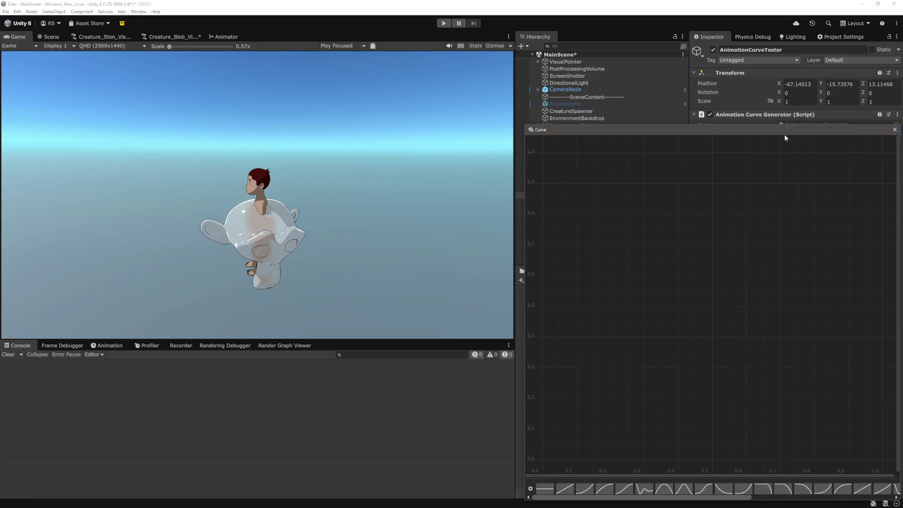
click(545, 491)
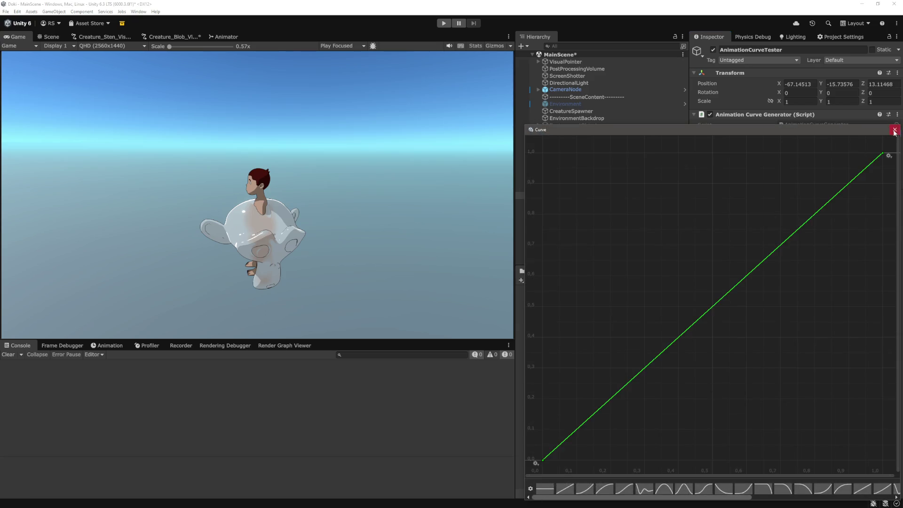
click(895, 131)
click(791, 141)
text(0.5)
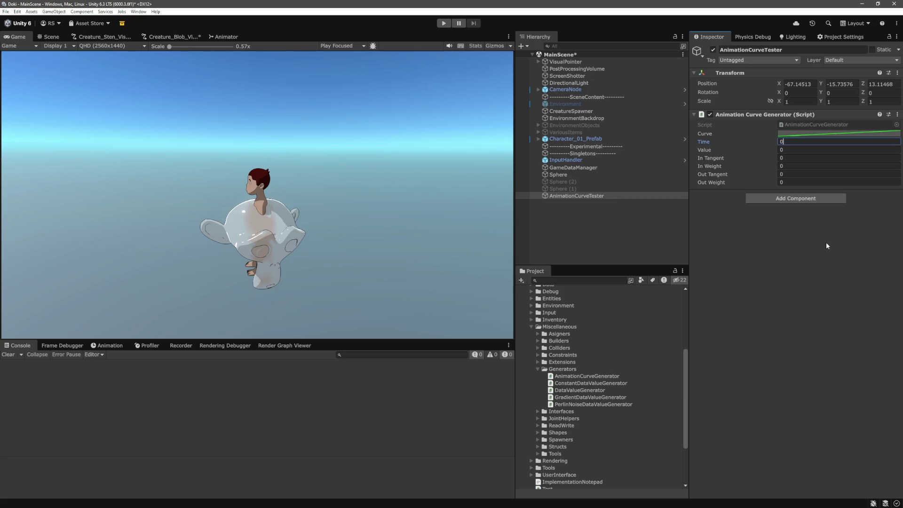
key(Tab)
Position the curve editor over the game view to inspect the generated curve.
click(826, 134)
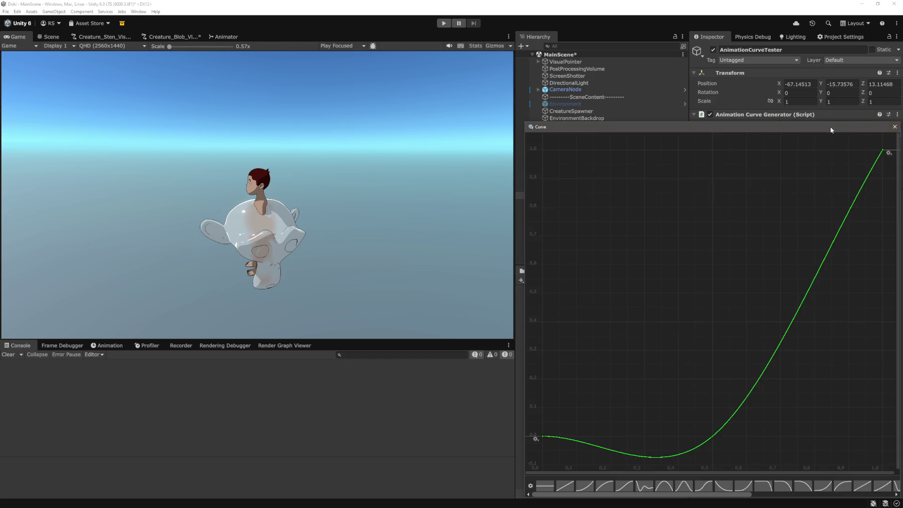
drag(831, 131, 511, 134)
click(797, 249)
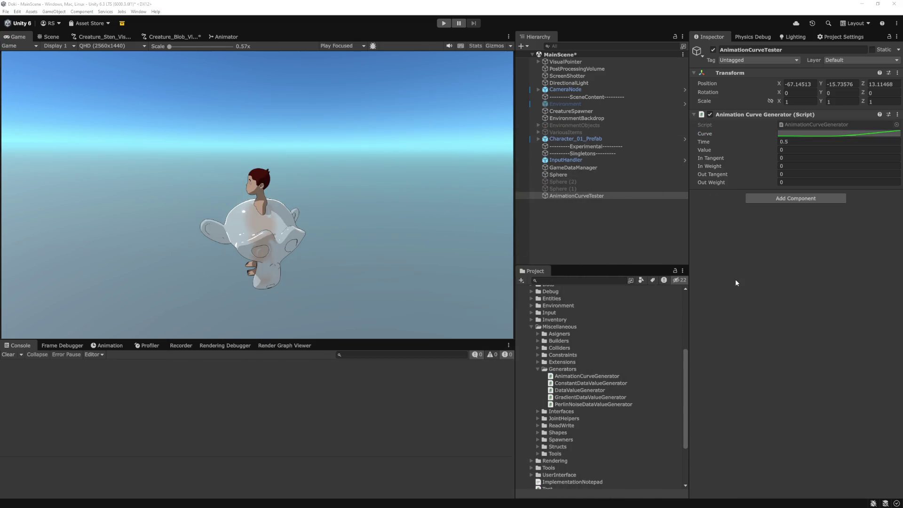
click(826, 134)
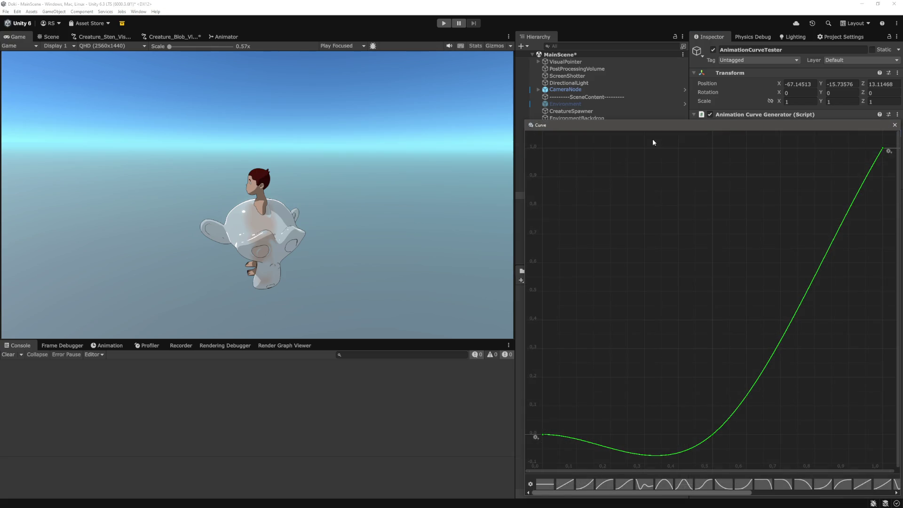
drag(652, 139, 161, 125)
click(161, 125)
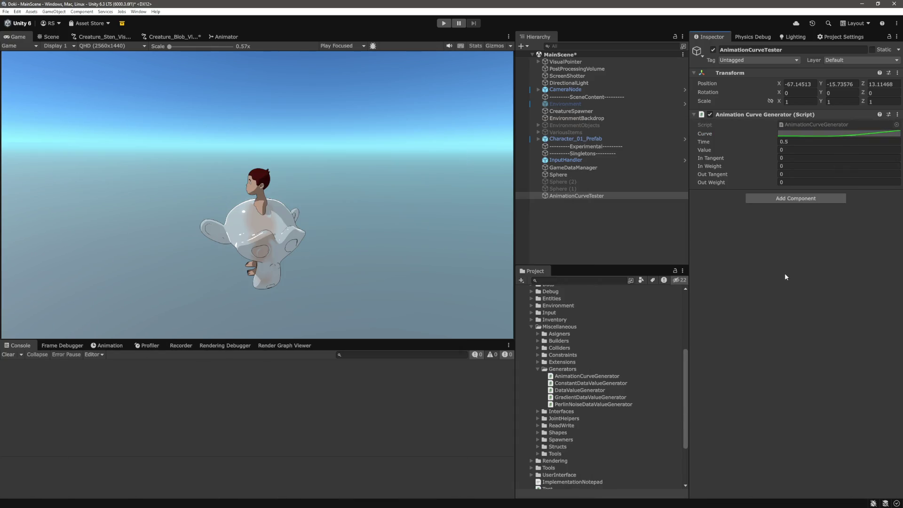
key(alt+Tab)
key(alt+Tab)
click(799, 135)
mouse_move(875, 134)
mouse_down()
mouse_move(607, 151)
mouse_move(550, 138)
mouse_up()
click(780, 158)
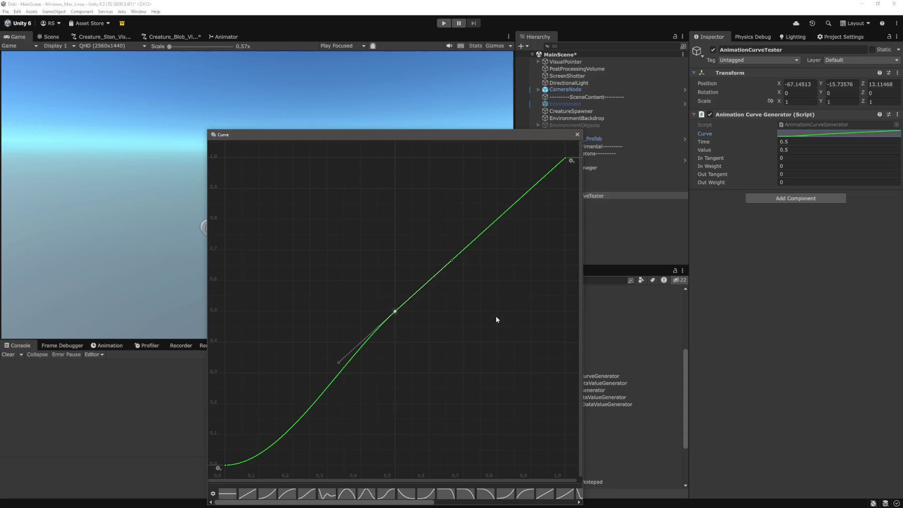
click(821, 233)
Check the middle key, change In Tangent, and view the resulting tangent.
click(839, 134)
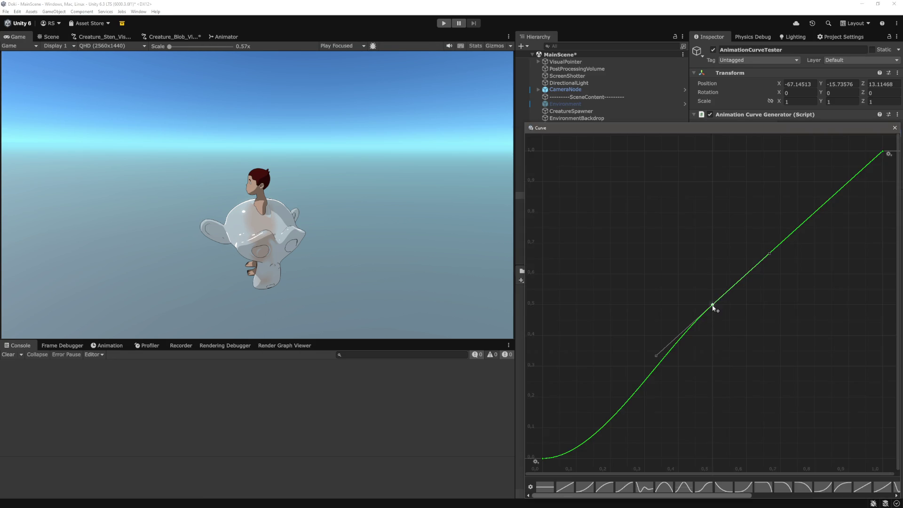
click(895, 128)
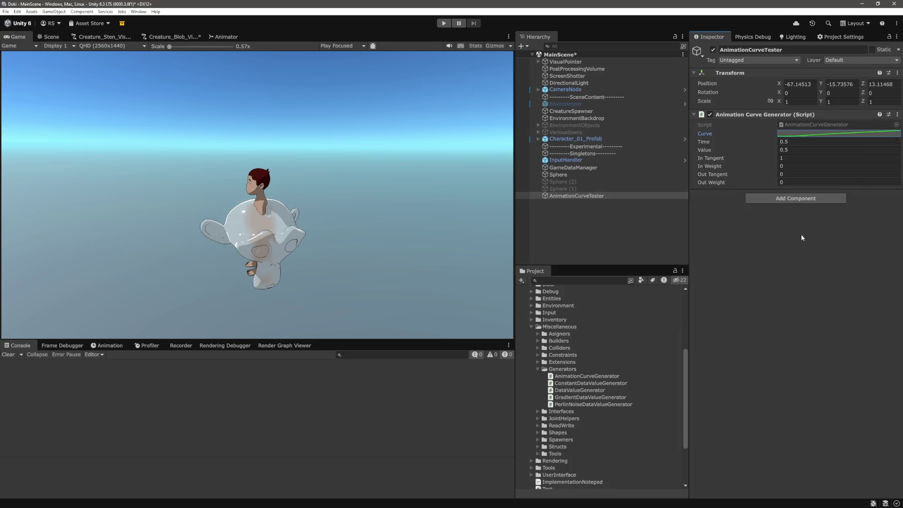
click(787, 160)
key(Return)
click(849, 133)
click(894, 126)
Set In Weight to 10 and inspect the weighted middle key's tangents.
click(803, 166)
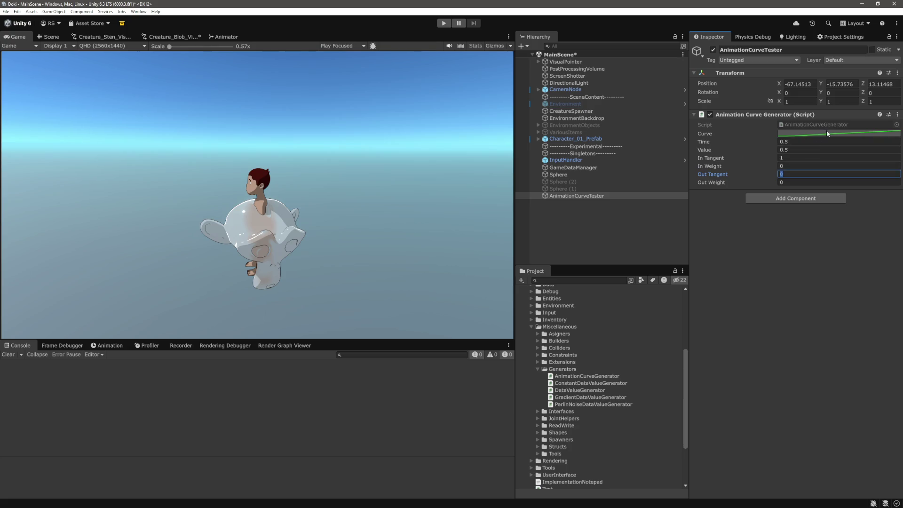
click(828, 133)
double_click(713, 302)
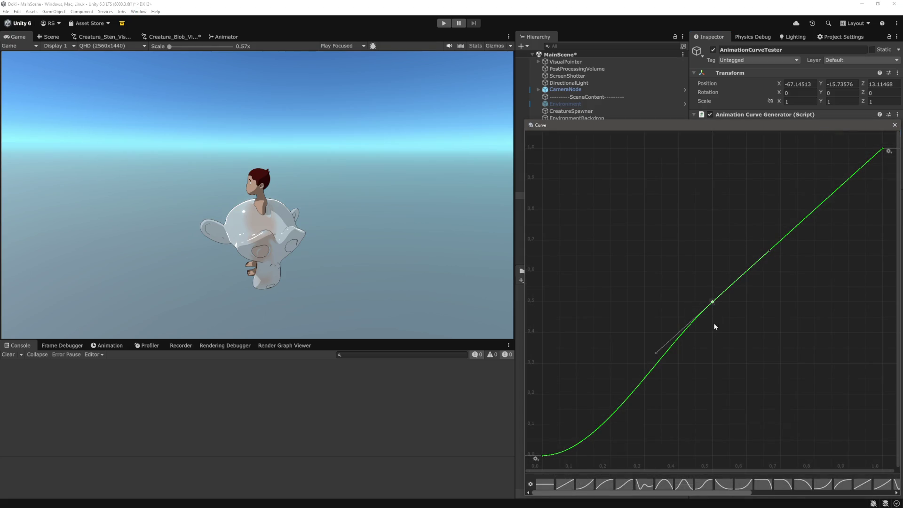
click(894, 126)
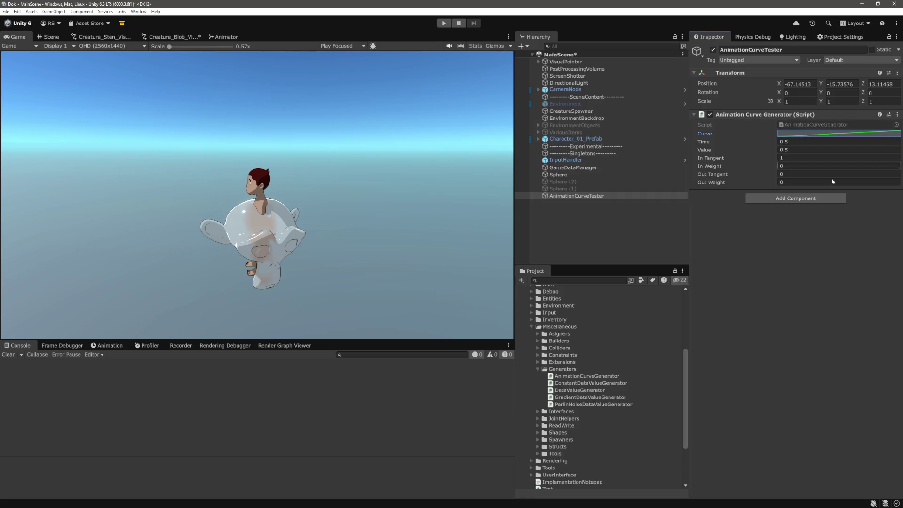
click(802, 166)
text(1)
key(Return)
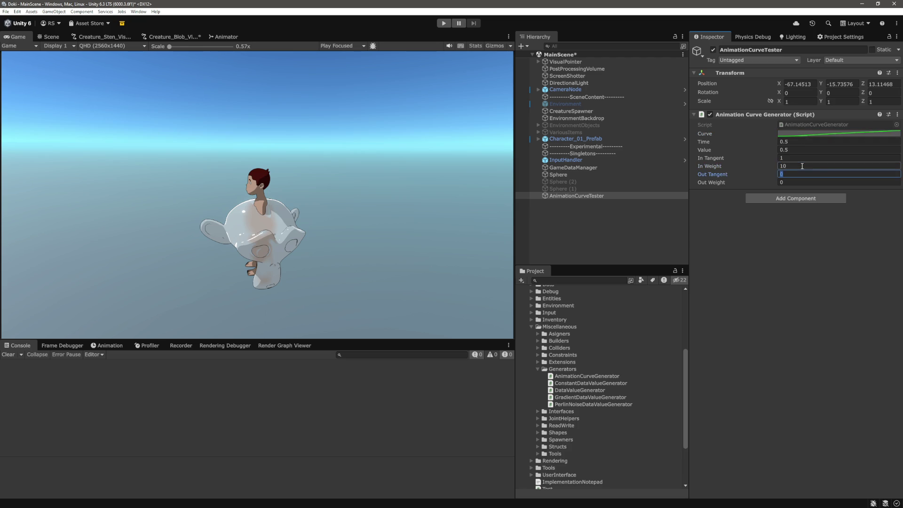
click(832, 134)
click(713, 307)
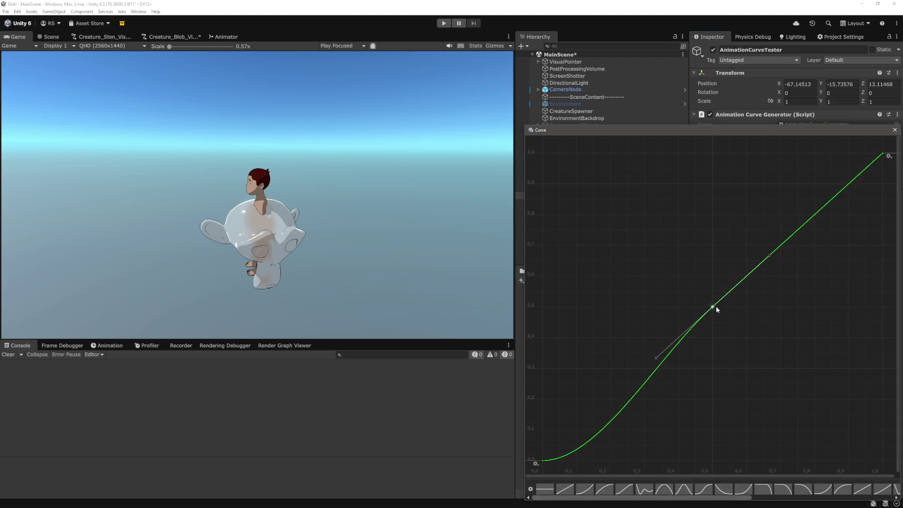
drag(822, 132, 489, 137)
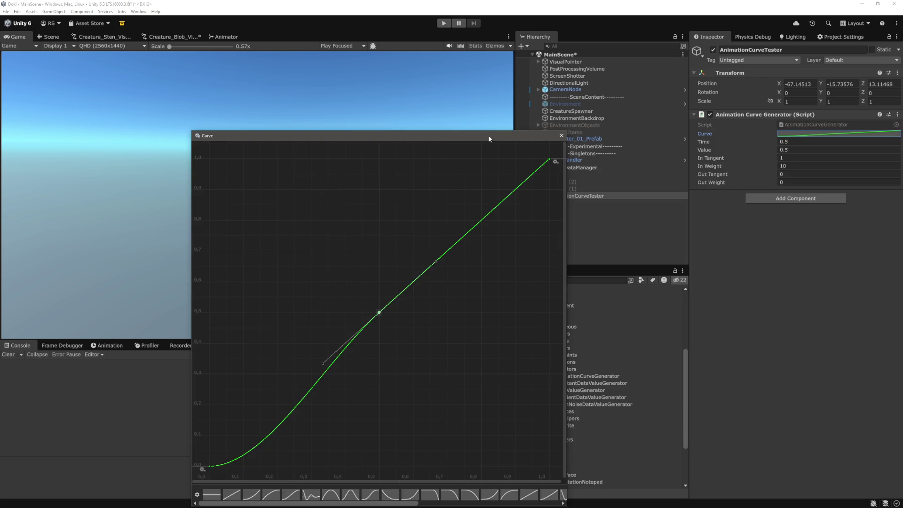
click(558, 140)
Set In Tangent to 0.5 and verify the middle key's tangent in the curve editor.
click(789, 158)
text(-1)
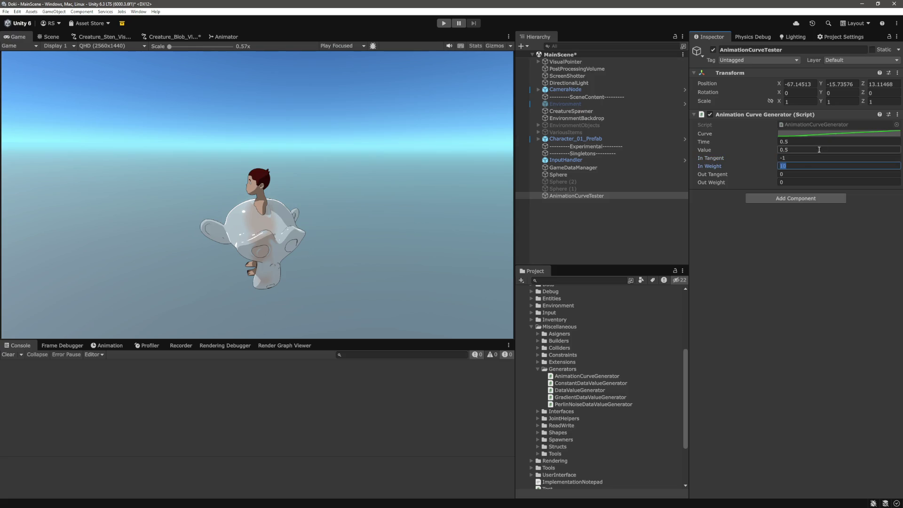
click(827, 134)
click(712, 307)
click(895, 130)
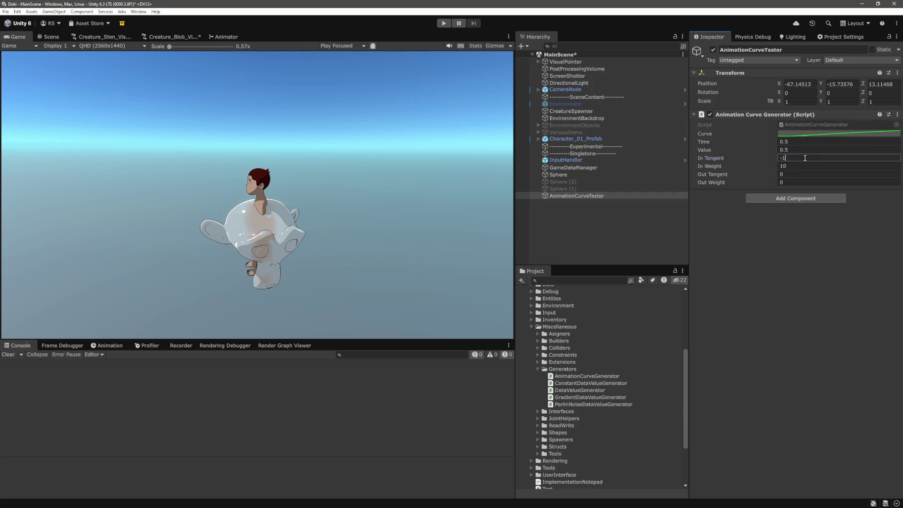
text(0.5)
key(Return)
click(833, 133)
click(710, 307)
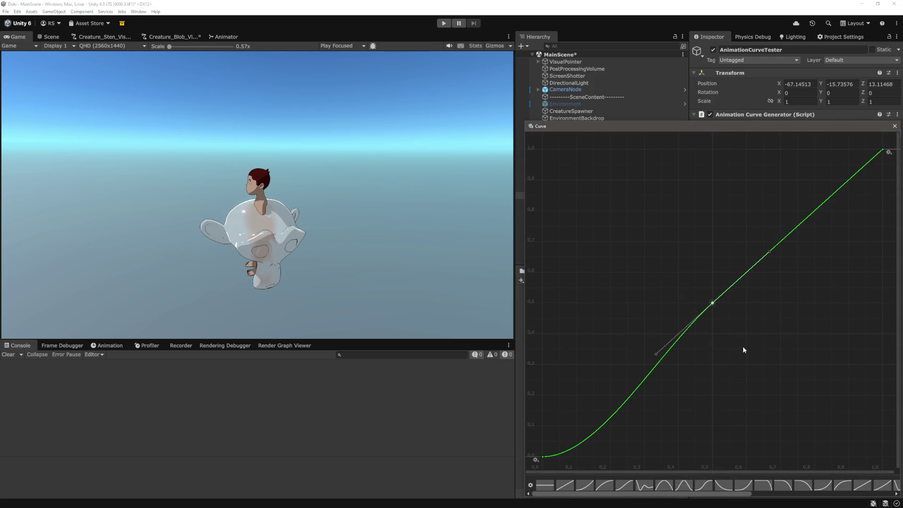
click(895, 126)
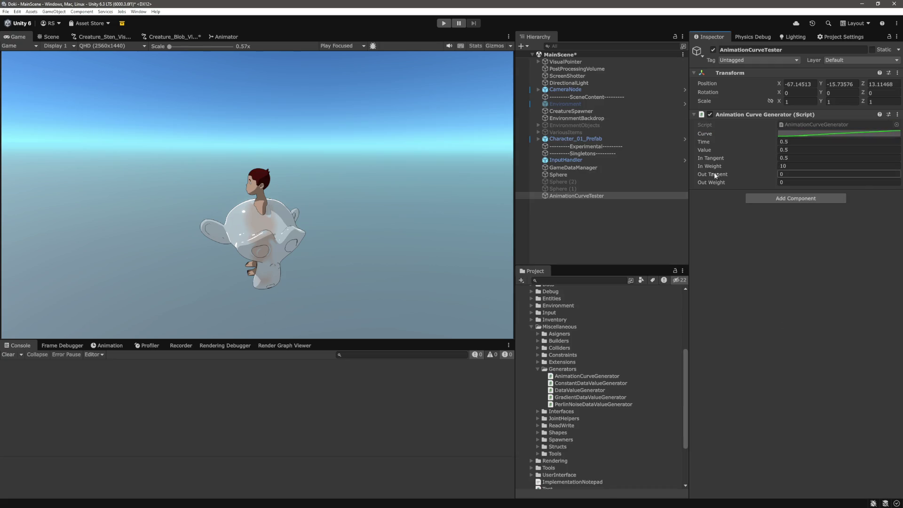
Review OnValidate's final AddKey line in the script.
key(alt+Tab)
click(441, 248)
click(371, 304)
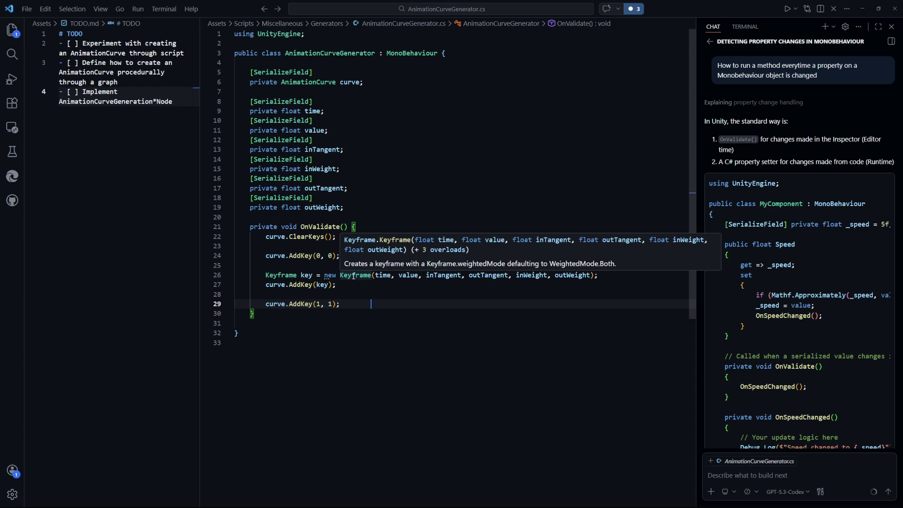
click(464, 344)
Back in Unity, drag In Tangent up to about 0.6 and In Weight to about 17.94.
key(alt+Tab)
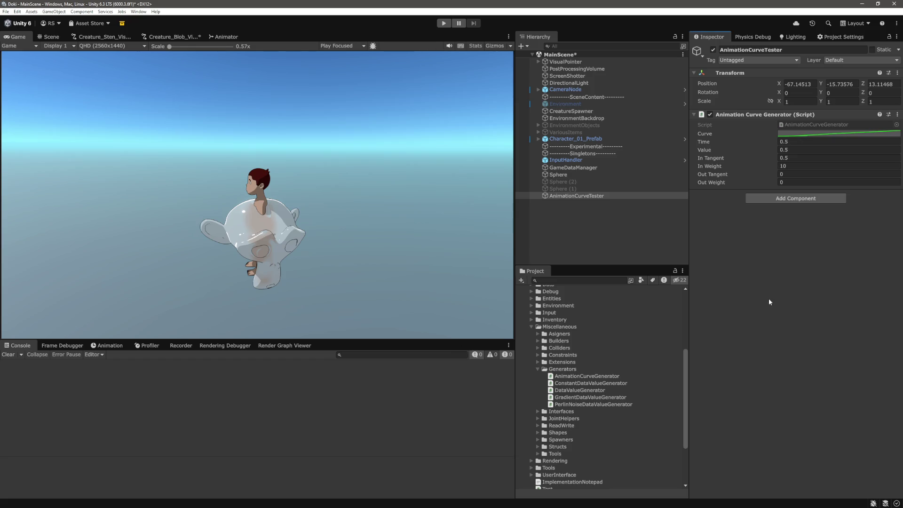
mouse_move(766, 162)
mouse_down()
mouse_move(777, 162)
mouse_move(757, 161)
mouse_move(766, 162)
mouse_up()
mouse_move(770, 170)
mouse_down()
mouse_move(808, 171)
mouse_move(758, 172)
mouse_up()
In the curve editor, select and deselect the middle key several times to compare its tangent handles.
click(828, 134)
click(713, 304)
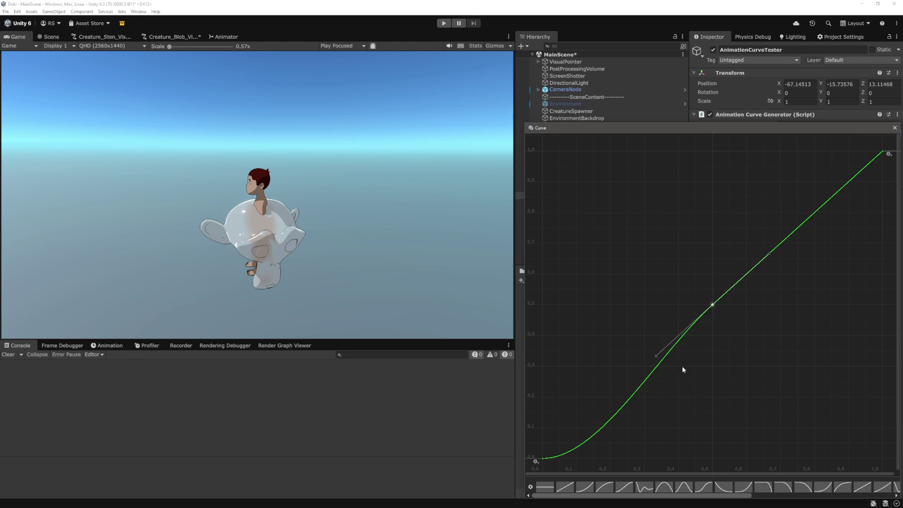
click(658, 356)
click(712, 304)
click(718, 337)
click(713, 305)
click(706, 368)
click(894, 128)
Set In Weight to 7.85 and view the middle keyframe's tangent handles in the curve editor.
click(805, 166)
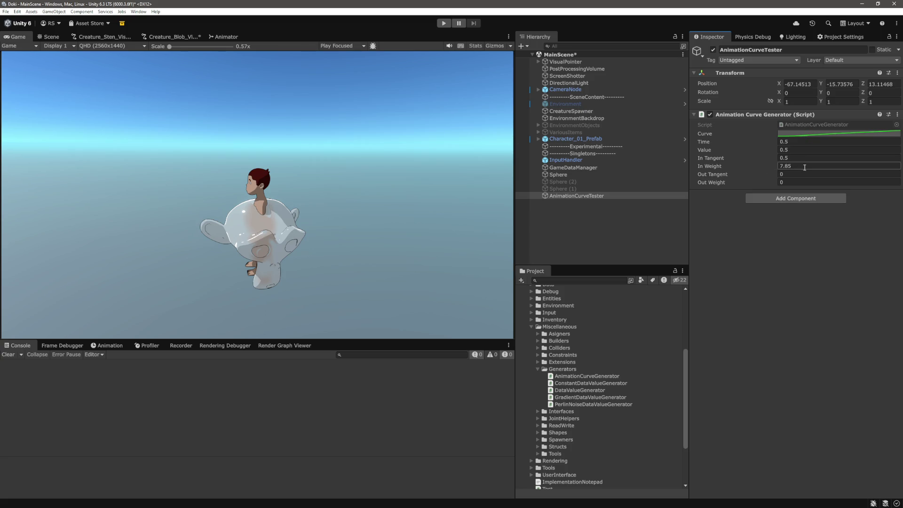
click(841, 134)
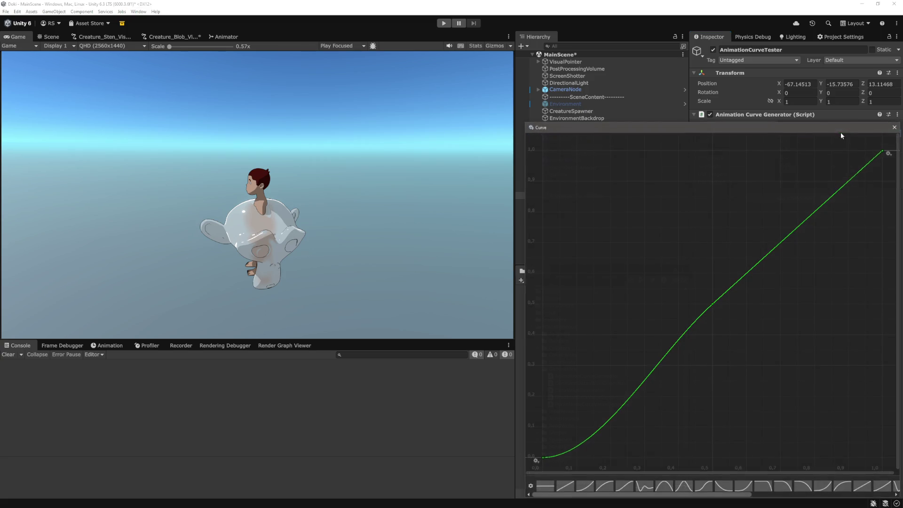
double_click(713, 304)
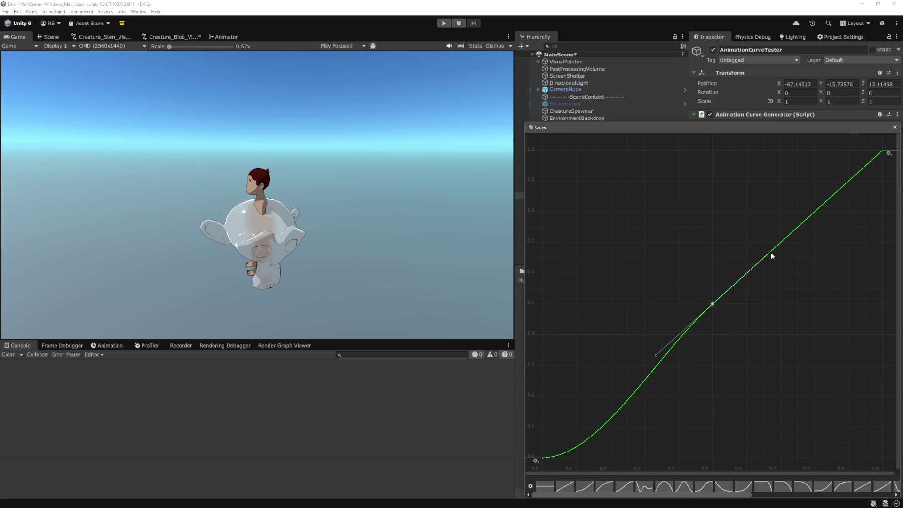
click(895, 127)
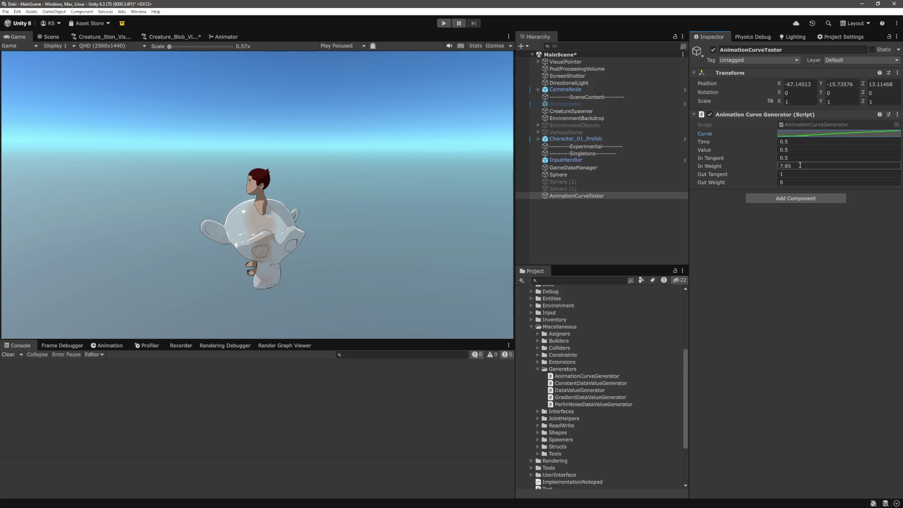
click(800, 164)
click(828, 133)
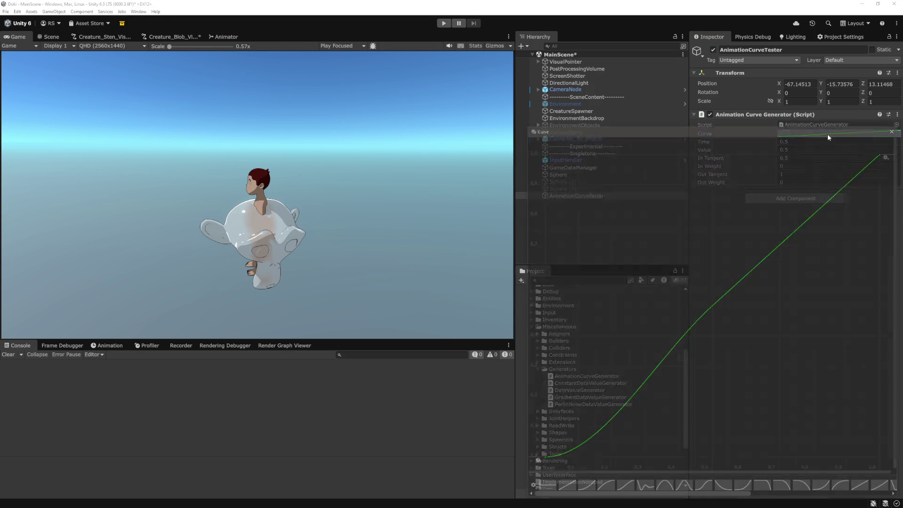
click(712, 306)
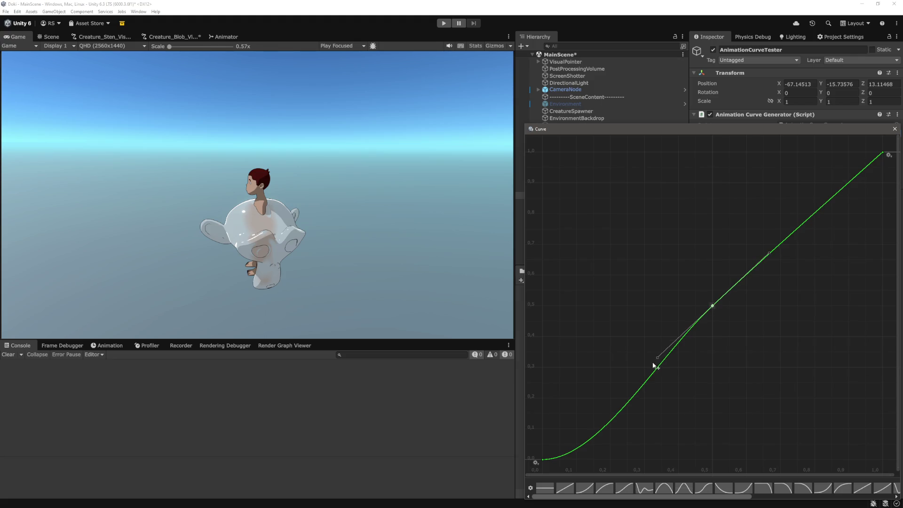
click(895, 129)
Review the field-driven 'key' Keyframe on line 26 of OnValidate, then reopen Unity's curve view.
key(alt+Tab)
double_click(306, 275)
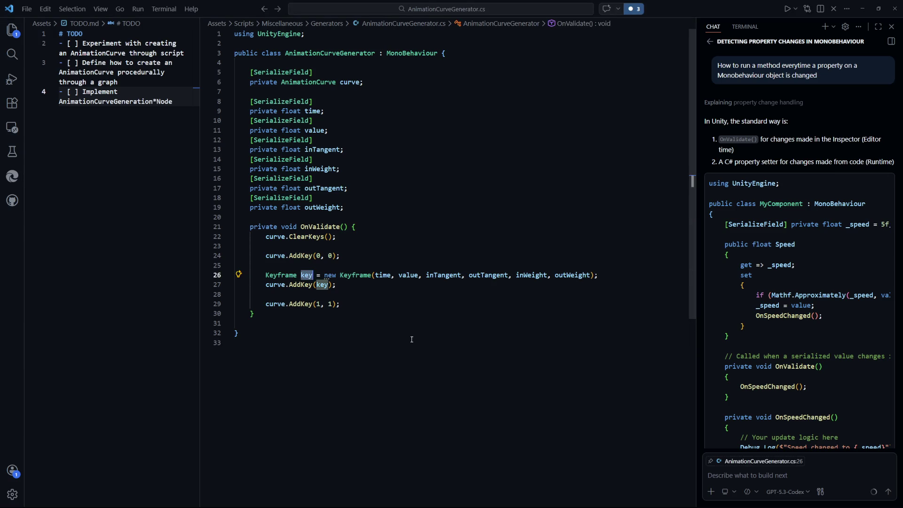
key(alt+Tab)
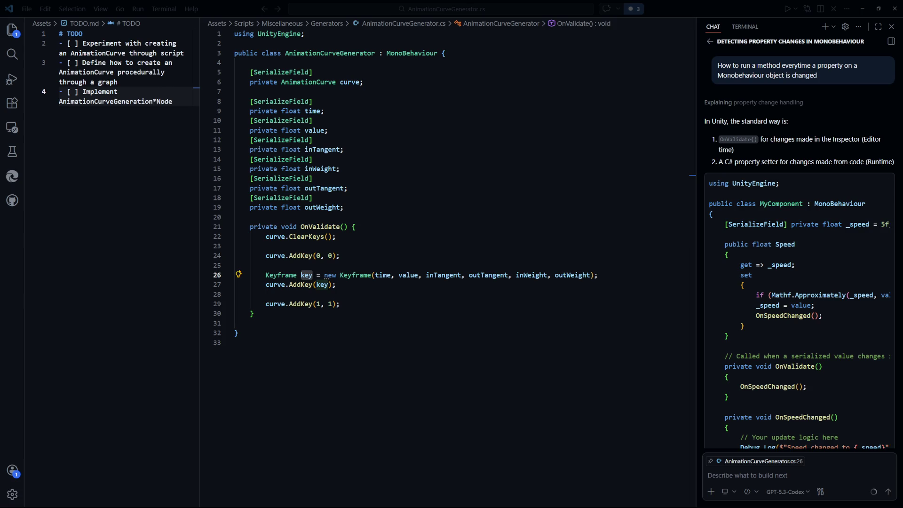
click(444, 322)
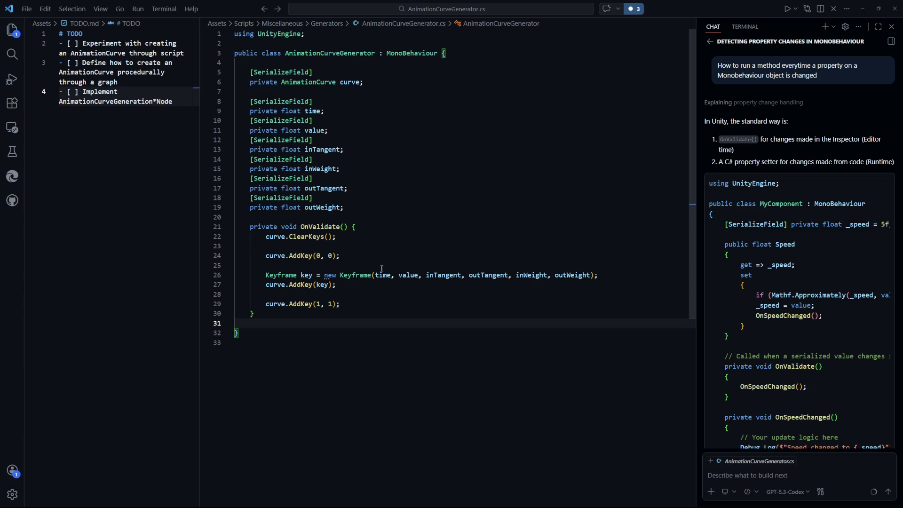
key(alt+Tab)
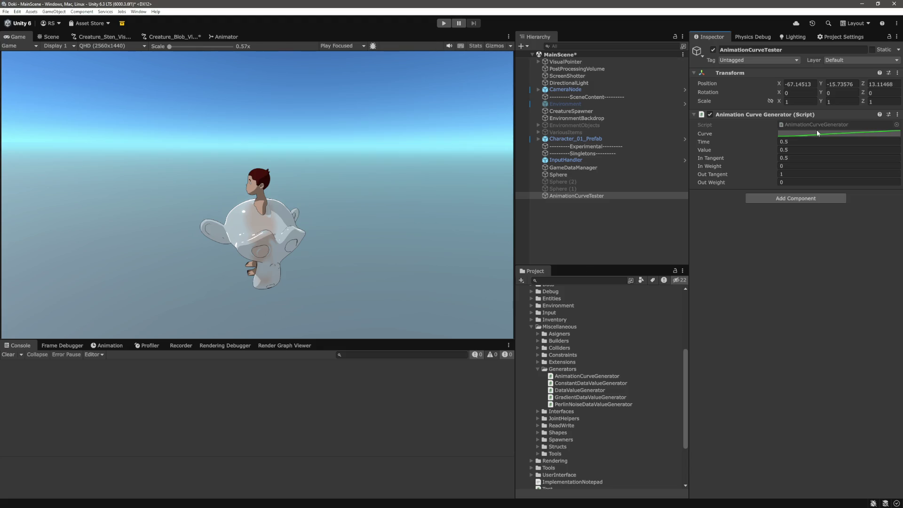
click(819, 132)
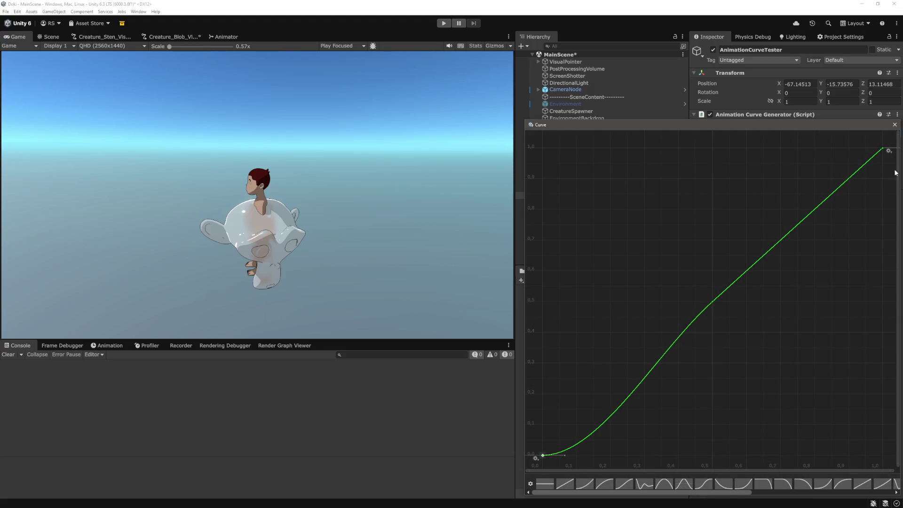
Set In Weight to 10, then inspect the first, last and middle keyframes in the curve editor.
click(881, 150)
click(543, 458)
key(Escape)
click(797, 167)
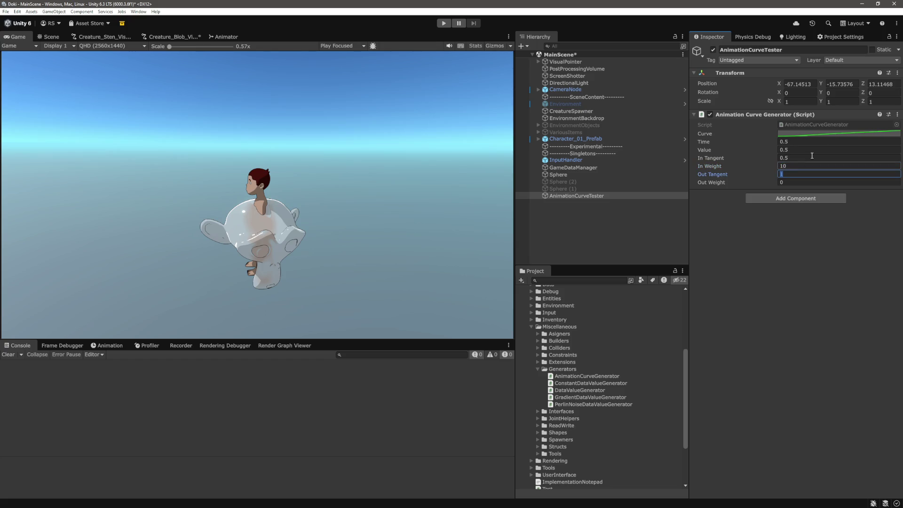
click(830, 134)
click(544, 461)
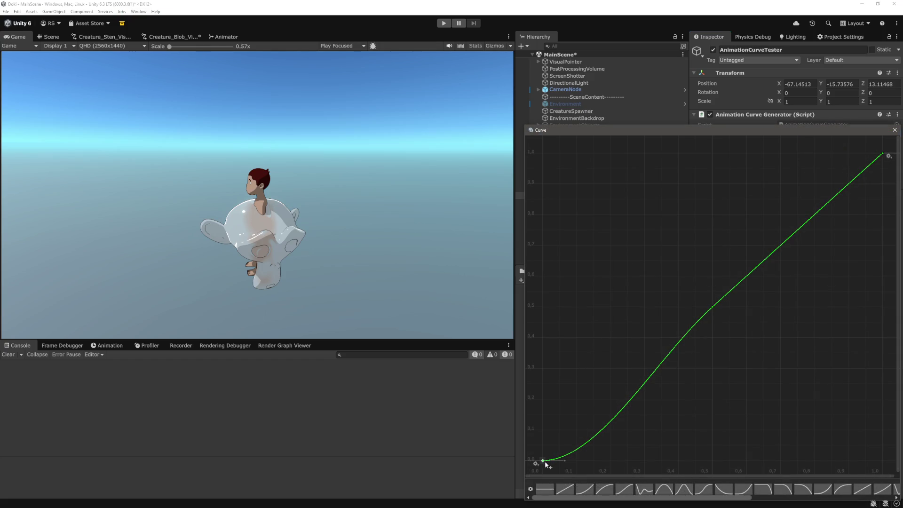
click(712, 308)
In the browser, move from the AnimationCurve.AddKey page back to the Keyframe class page.
click(894, 130)
key(alt+Tab)
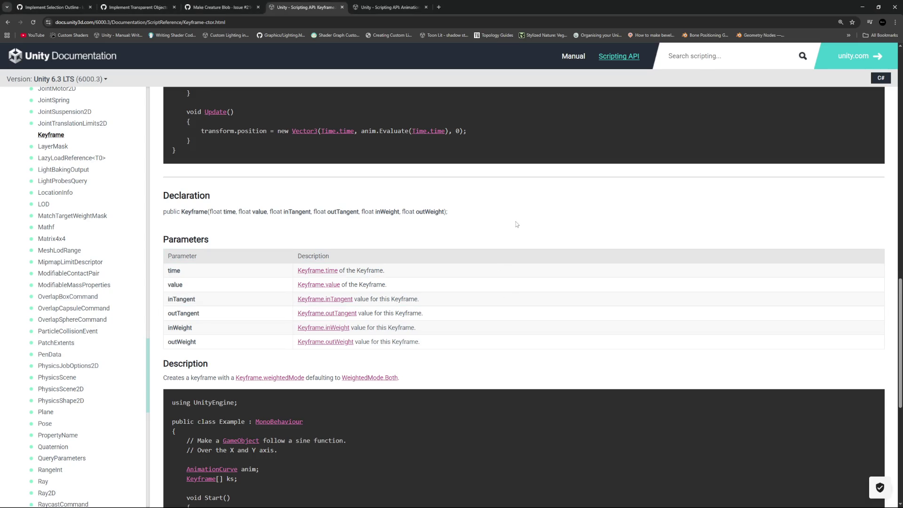
key(ctrl+Tab)
scroll(342, 212, up, 3)
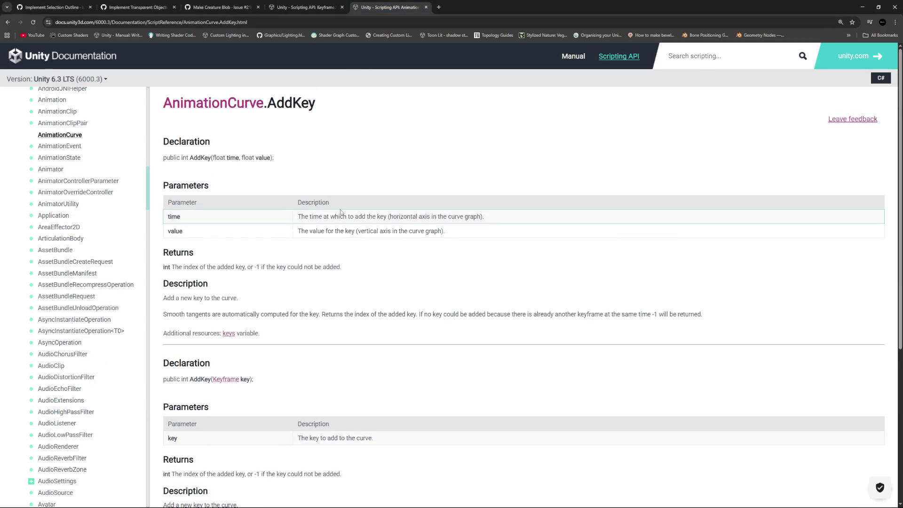
click(301, 7)
scroll(259, 123, up, 8)
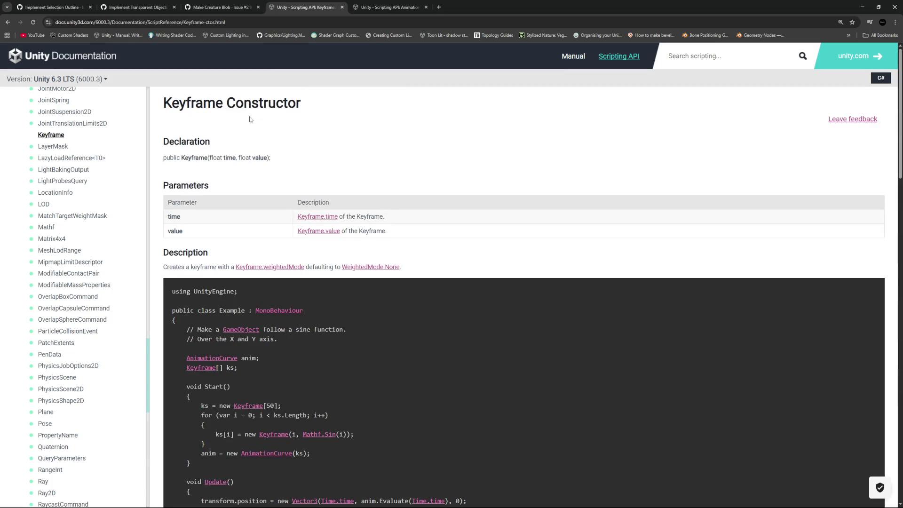
click(12, 24)
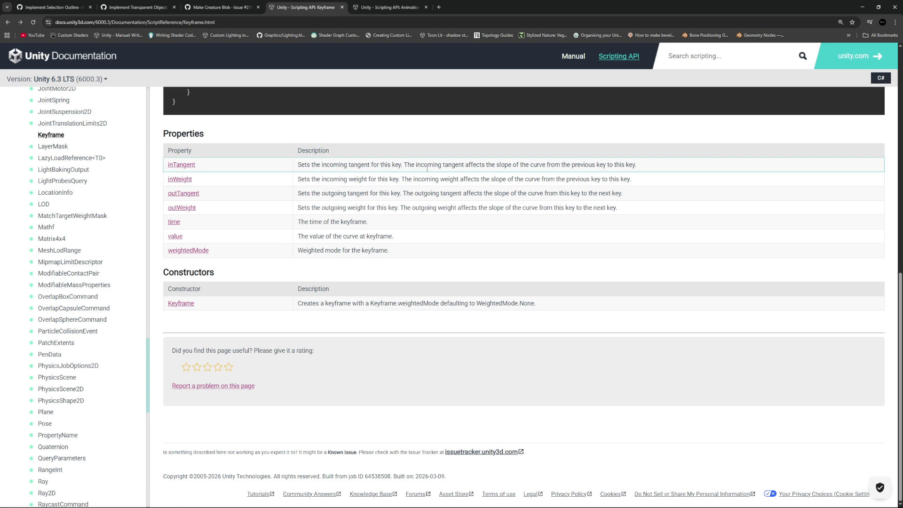
Read Keyframe.inTangent's note on positive and negative tangents, then select the curve's middle key in Unity.
drag(638, 165, 537, 162)
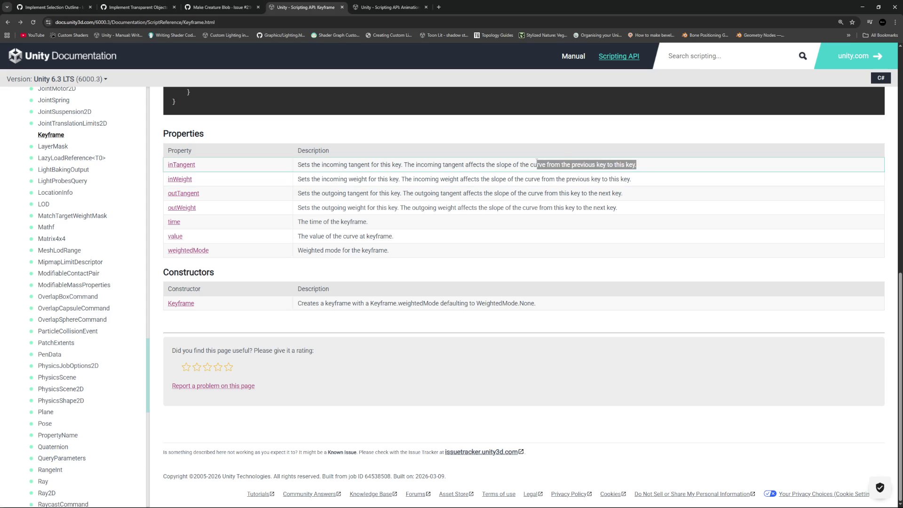
click(181, 164)
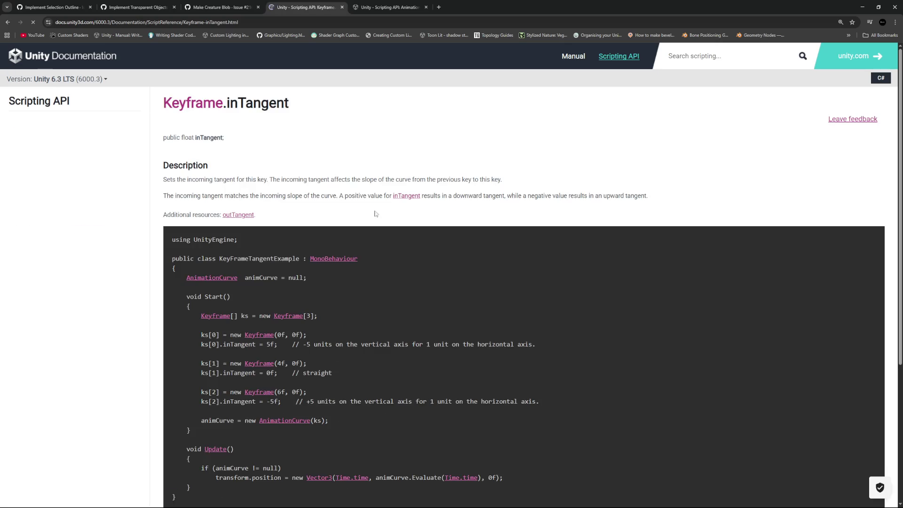
drag(167, 195, 253, 205)
click(324, 218)
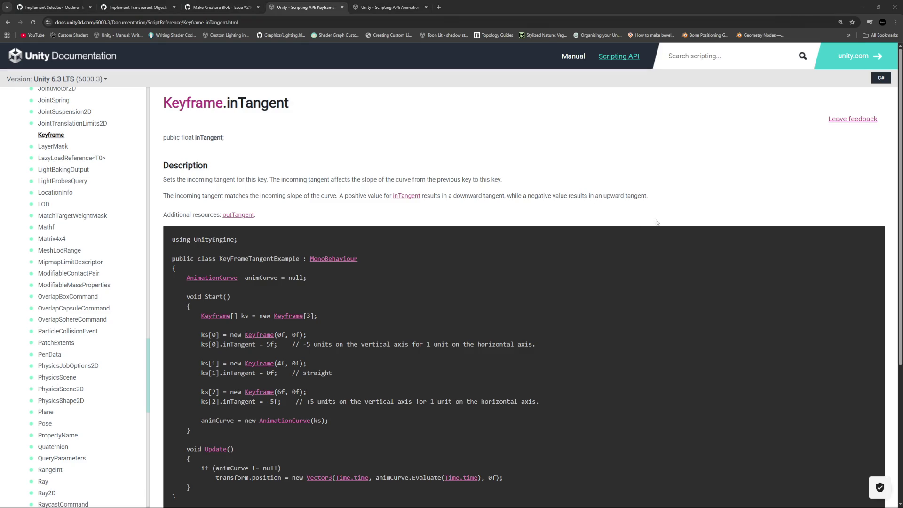
key(alt+Tab)
click(846, 136)
double_click(713, 306)
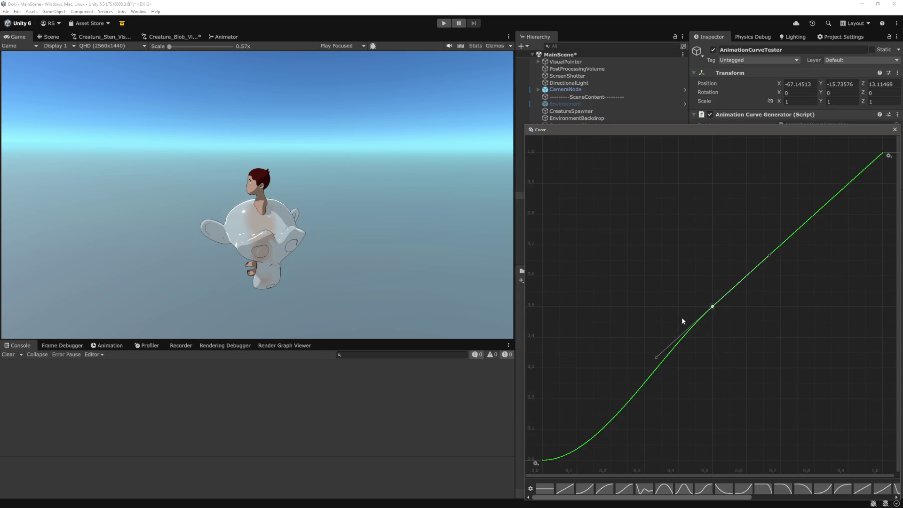
Enter -1 as the middle keyframe's In Tangent and check the reshaped curve.
drag(788, 130, 524, 128)
click(616, 122)
click(796, 158)
text(-1)
key(Tab)
click(839, 132)
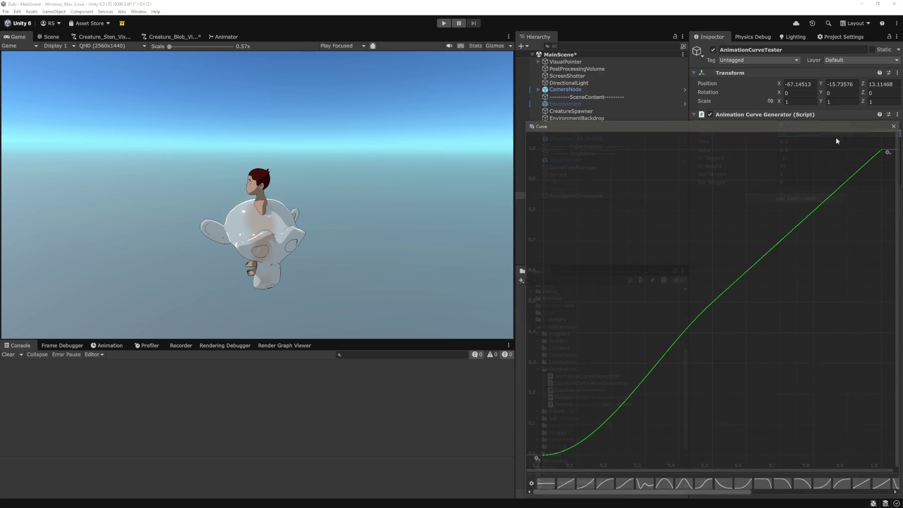
click(894, 126)
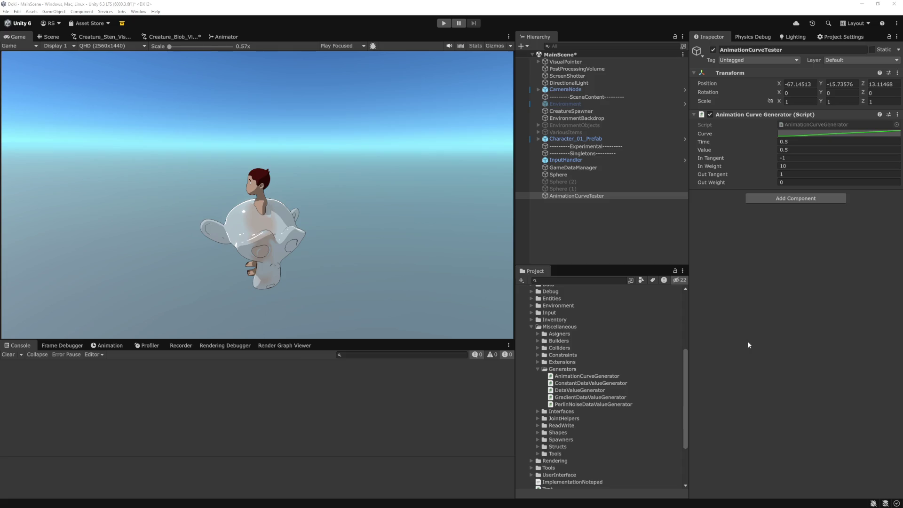
key(alt+Tab)
From the AddKey tab, open the AnimationCurve class page and scroll to its Public Methods.
key(ctrl+Tab)
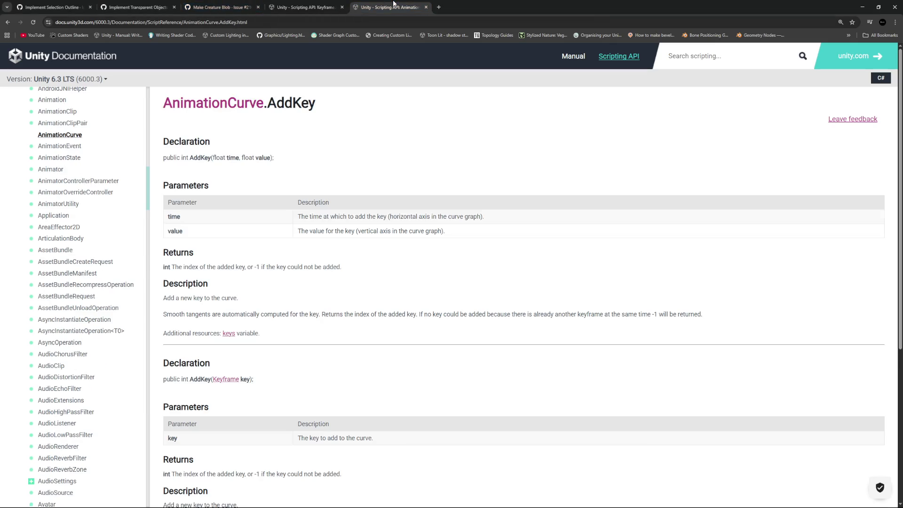
click(217, 106)
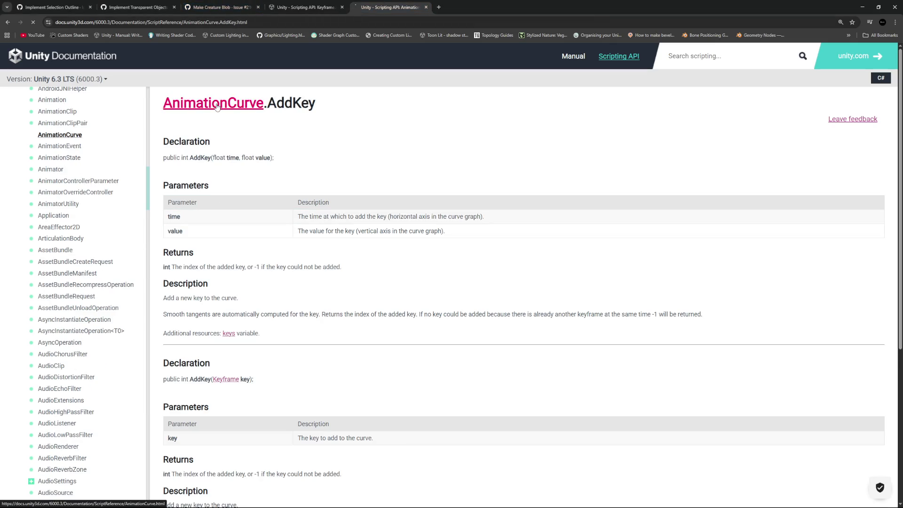
scroll(238, 235, down, 20)
scroll(238, 235, up, 6)
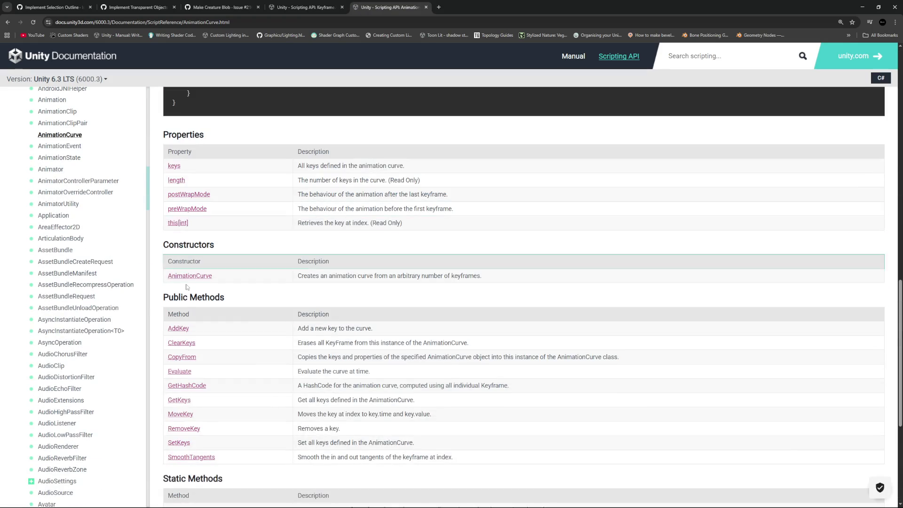
scroll(321, 225, down, 4)
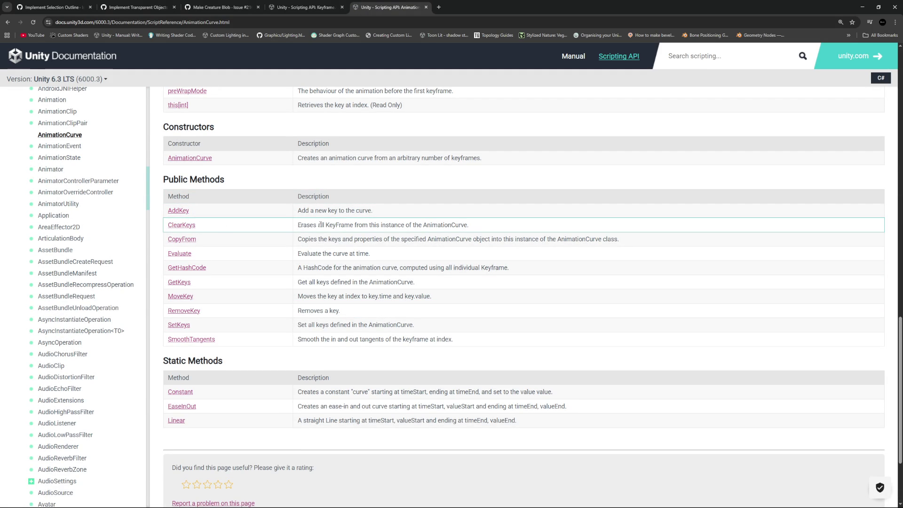
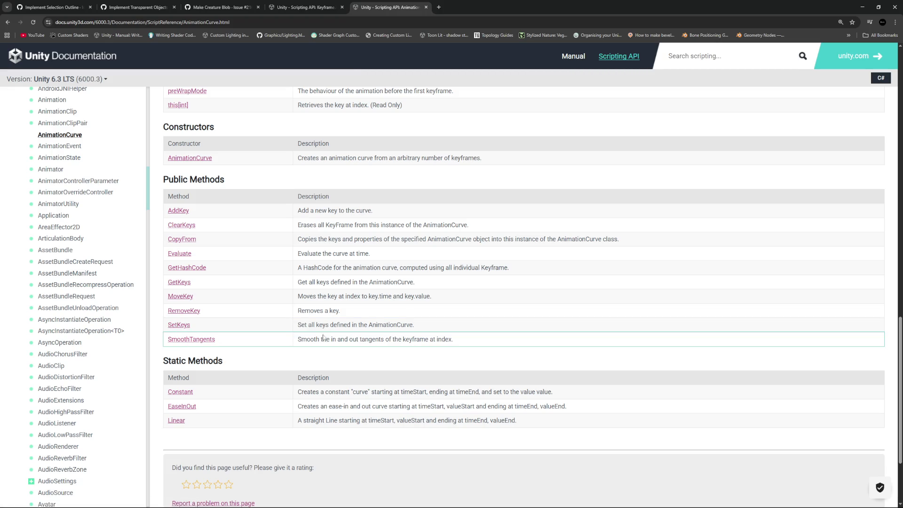
Show the Keyframe.inTangent docs page and scroll to its three-keyframe example code.
scroll(291, 336, up, 2)
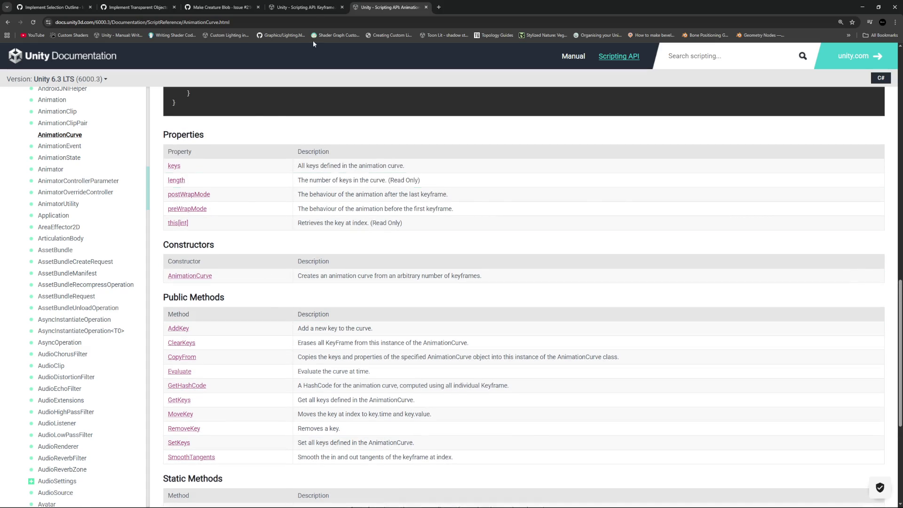
click(316, 3)
scroll(412, 268, down, 2)
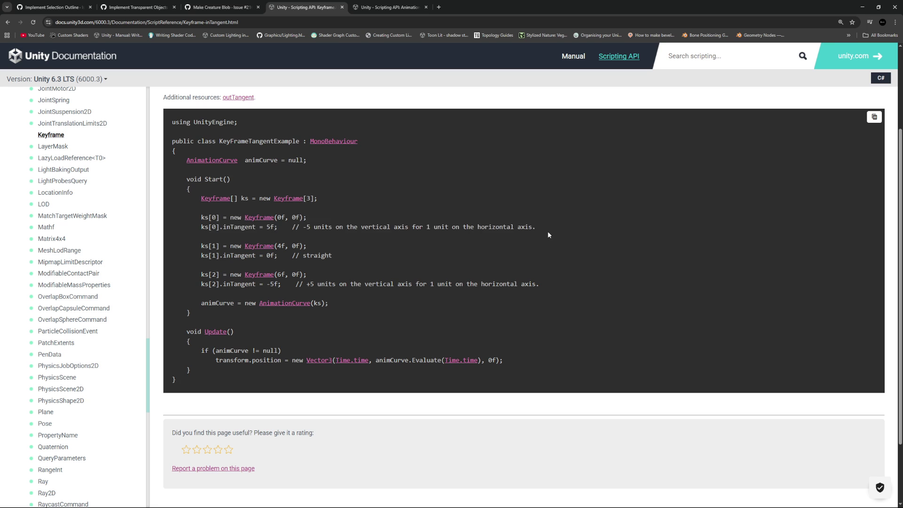
mouse_move(514, 220)
mouse_down()
mouse_move(172, 207)
mouse_move(331, 234)
mouse_up()
click(331, 235)
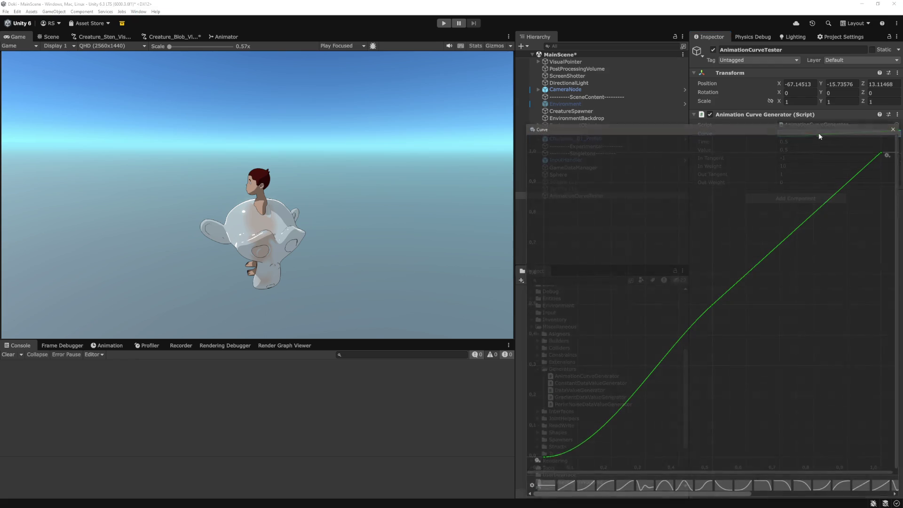
Set the generator's In Tangent to -5.
click(894, 127)
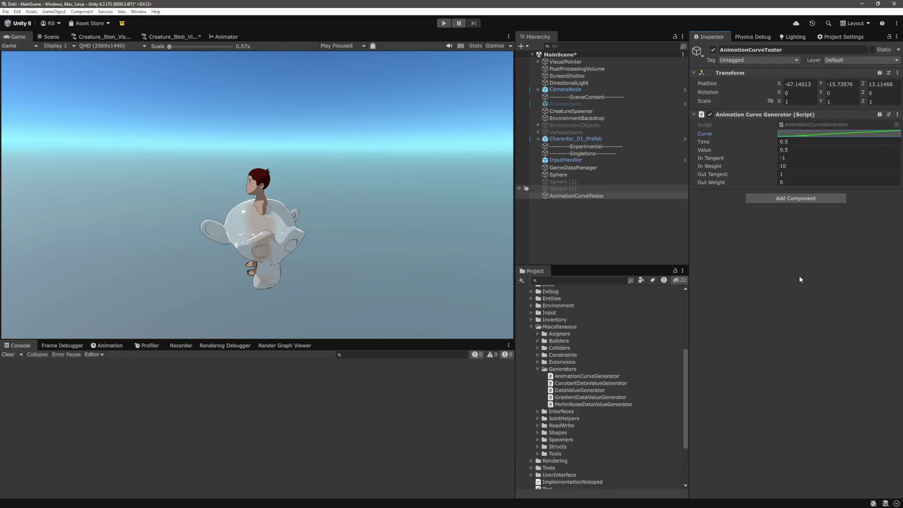
click(803, 158)
key(BackSpace)
text(5)
key(Return)
Inspect the start, middle and end keys' tangents in the curve editor.
click(839, 133)
click(712, 308)
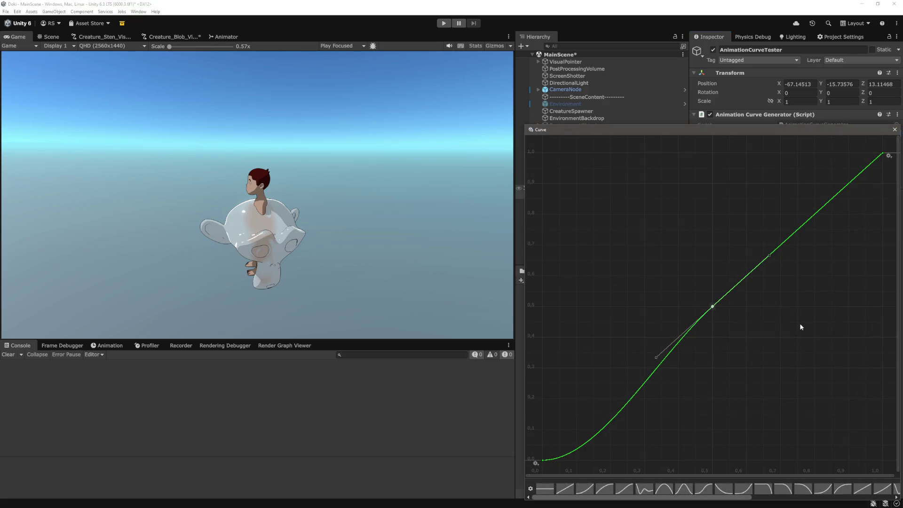
click(546, 459)
click(882, 155)
click(834, 281)
double_click(709, 309)
click(544, 460)
mouse_move(566, 461)
mouse_down()
mouse_move(573, 433)
mouse_move(566, 459)
mouse_up()
click(663, 425)
click(710, 310)
click(768, 342)
click(553, 491)
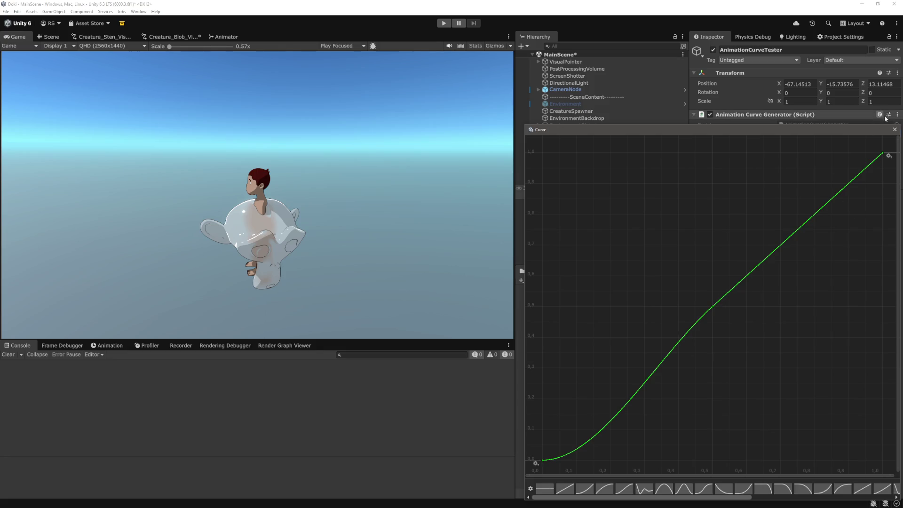
click(895, 130)
Reselect AnimationCurveTester and set Out Weight to 10.
click(641, 242)
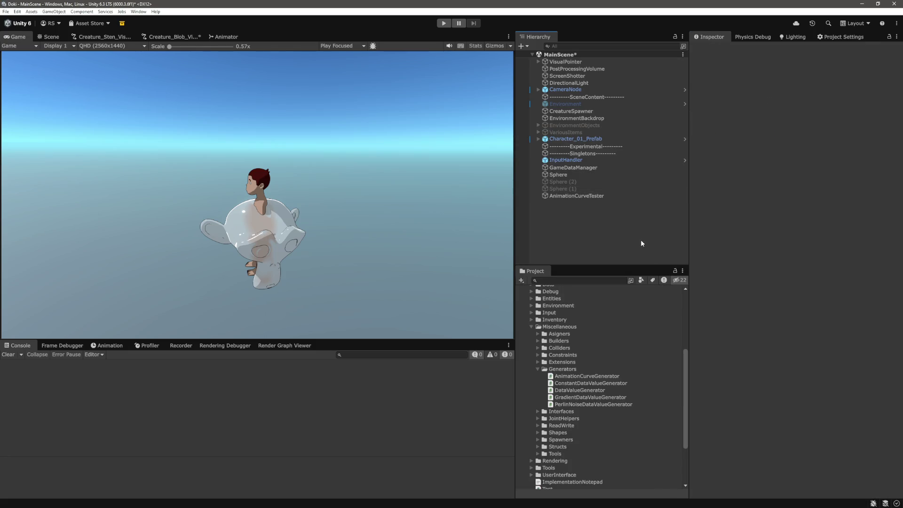
click(635, 196)
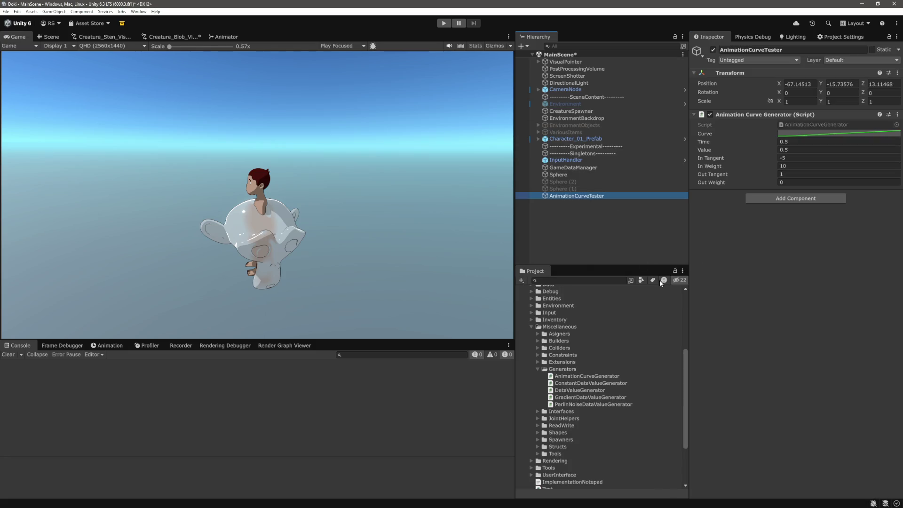
click(807, 183)
text(10)
click(816, 267)
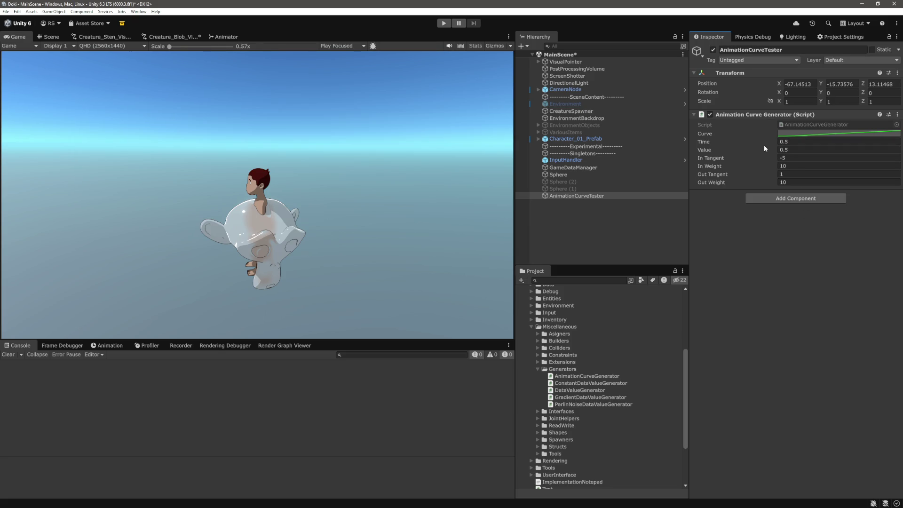
Set the key Value to 1 and preview the overshooting curve.
click(810, 151)
click(837, 134)
click(713, 175)
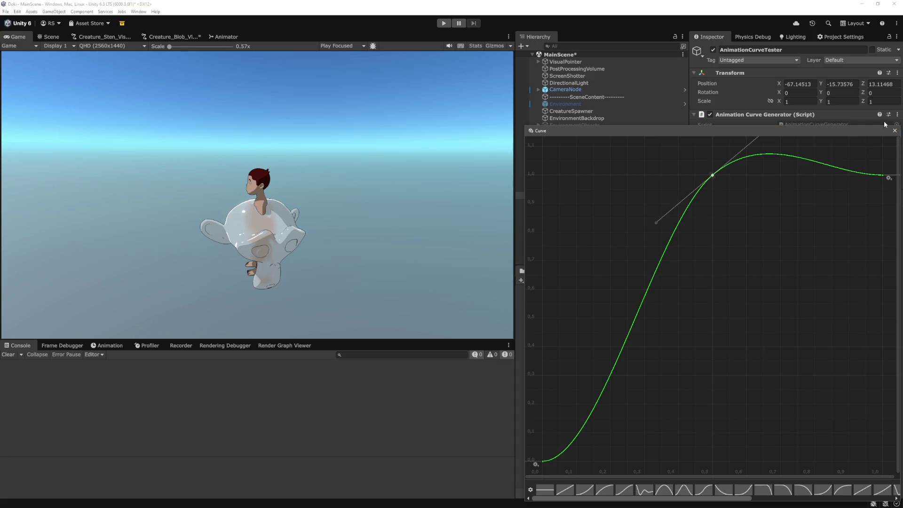
click(895, 130)
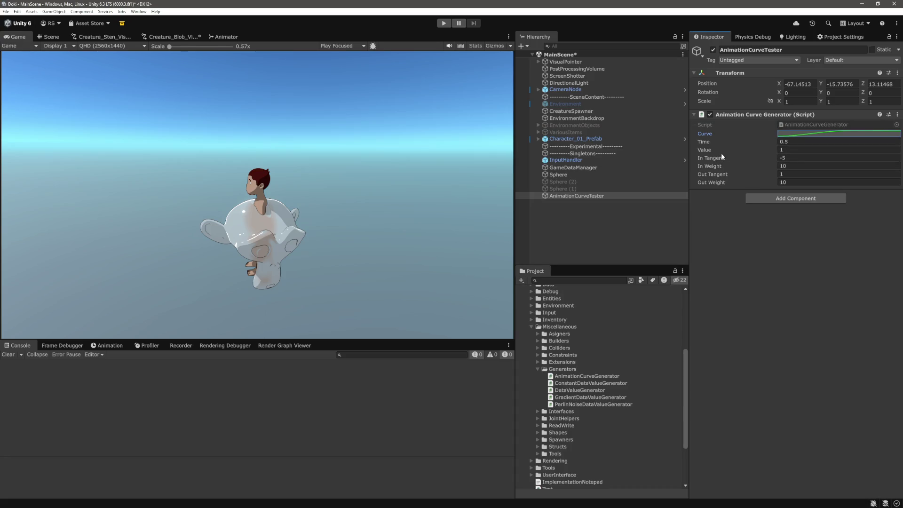
click(830, 133)
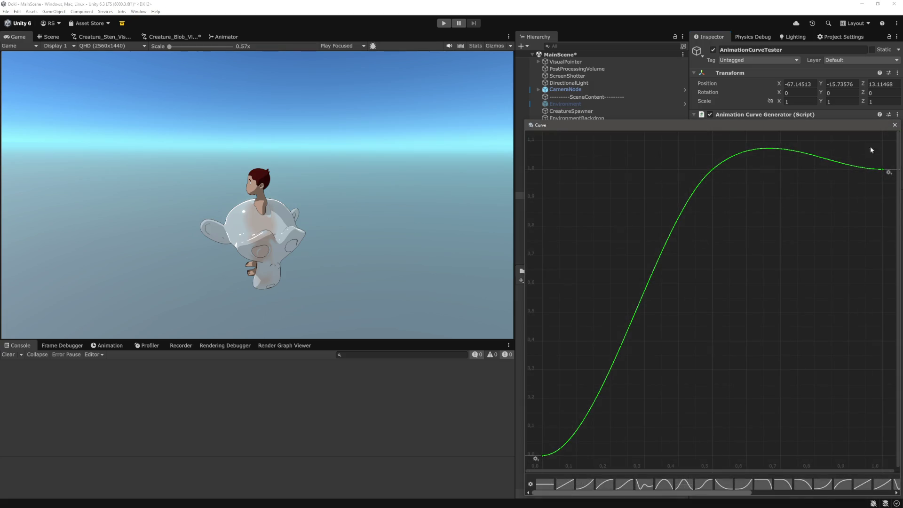
click(898, 127)
click(722, 329)
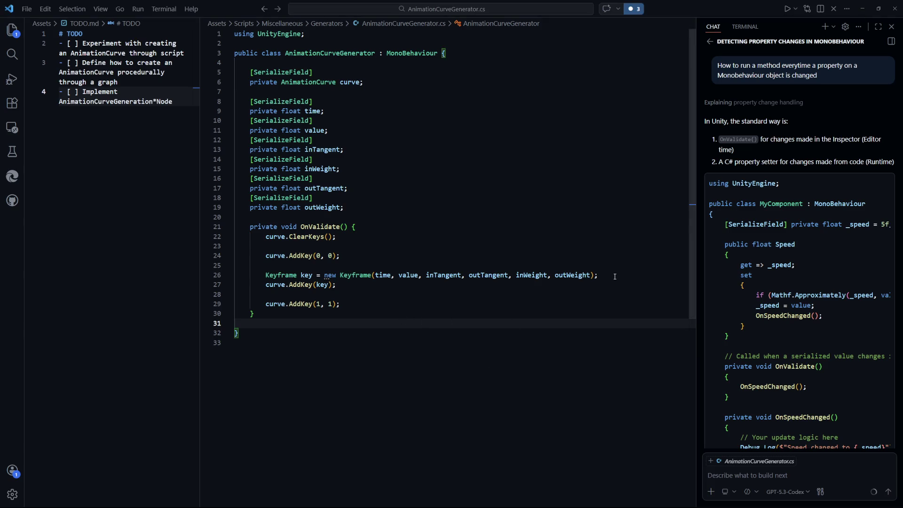
Add key.inTangent = inTangent; and key.inWeight = inWeight; below the Keyframe constructor.
click(617, 275)
key(Return)
text(key.in)
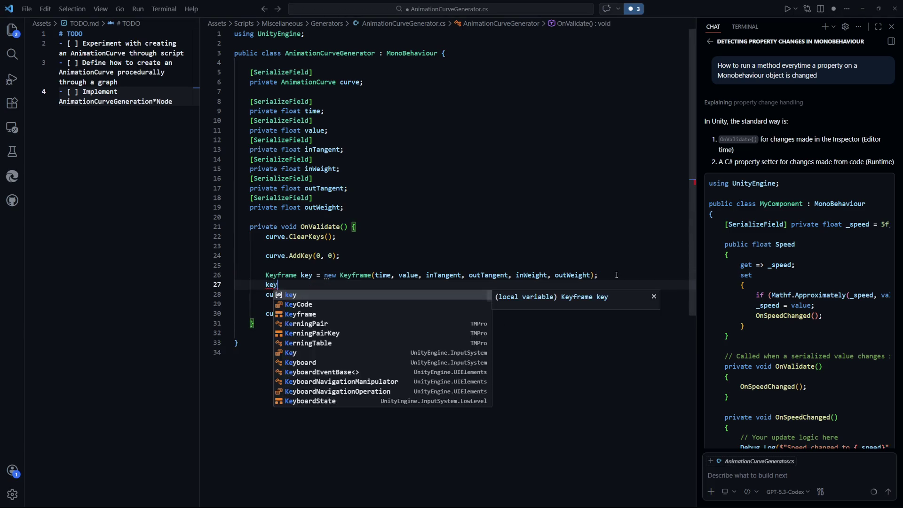
key(Tab)
key(Tab)
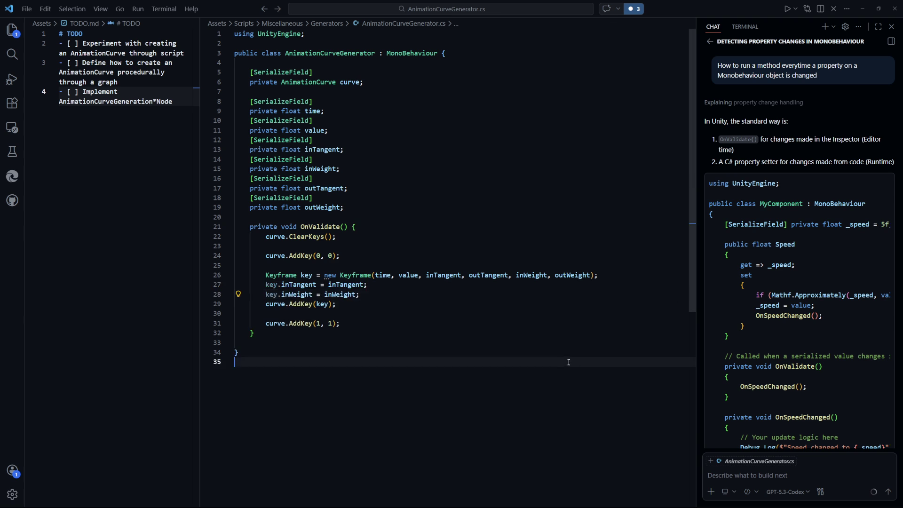
key(ctrl+s)
key(alt+Tab)
key(alt+Tab)
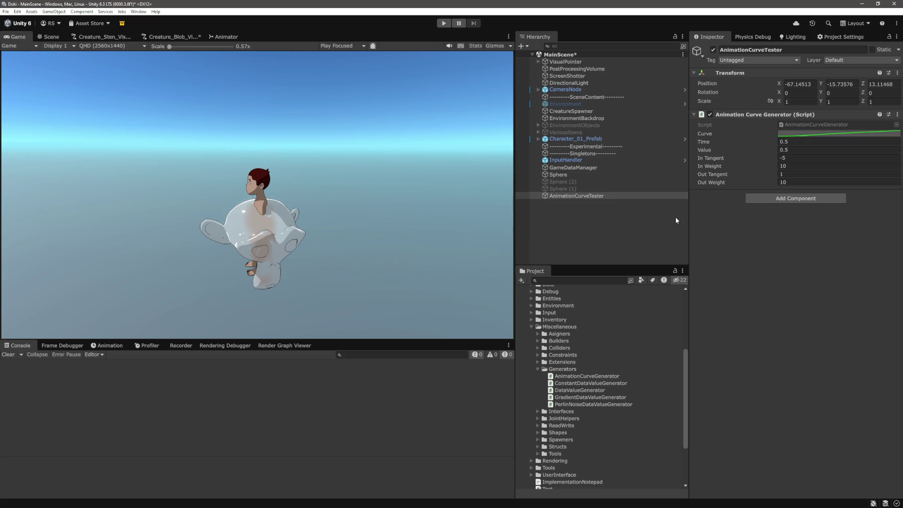
Recommit In Tangent -5 and check the middle key's tangents in the curve editor.
click(825, 133)
click(711, 307)
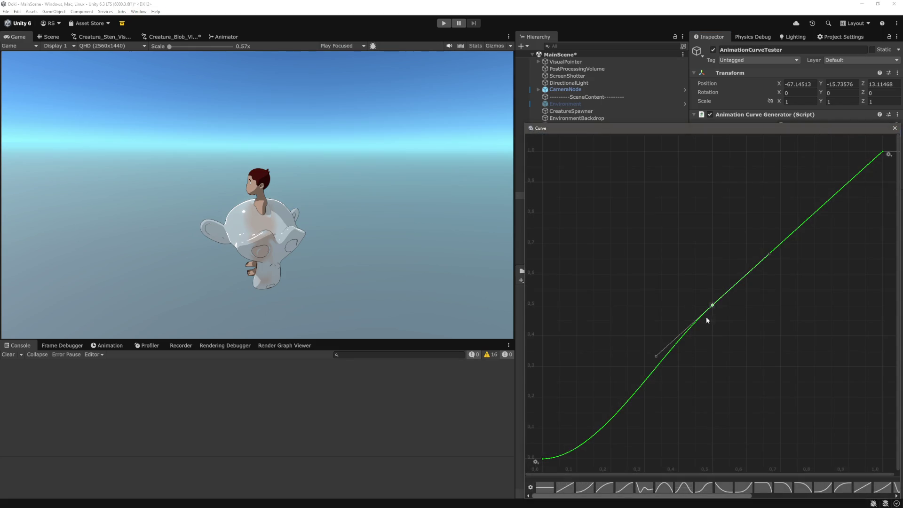
click(895, 128)
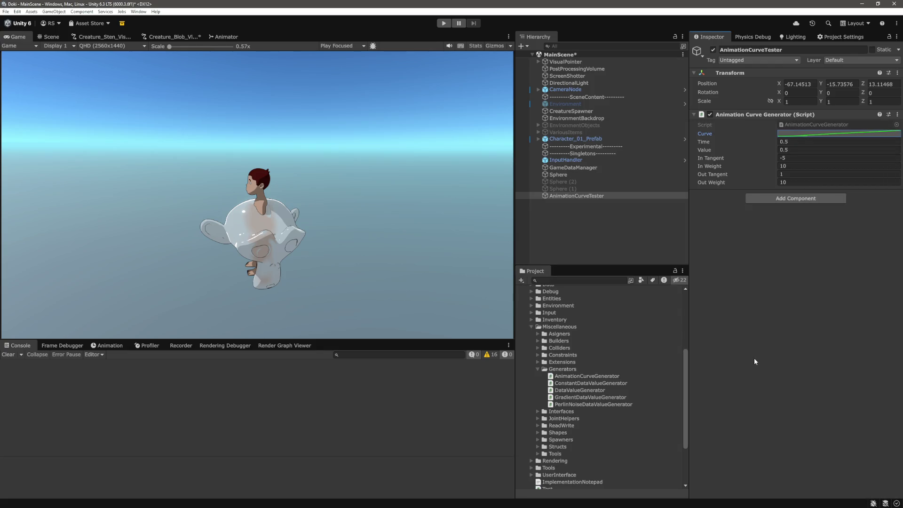
click(798, 158)
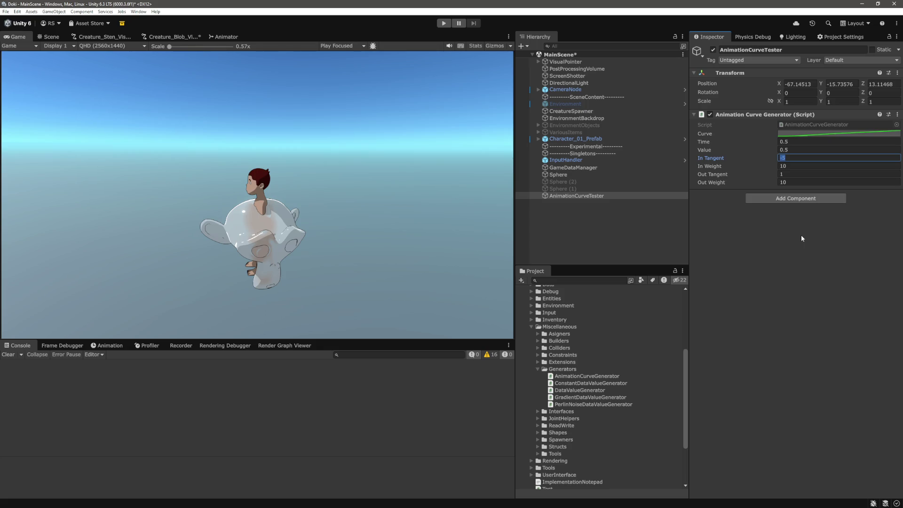
key(Return)
click(837, 131)
click(710, 308)
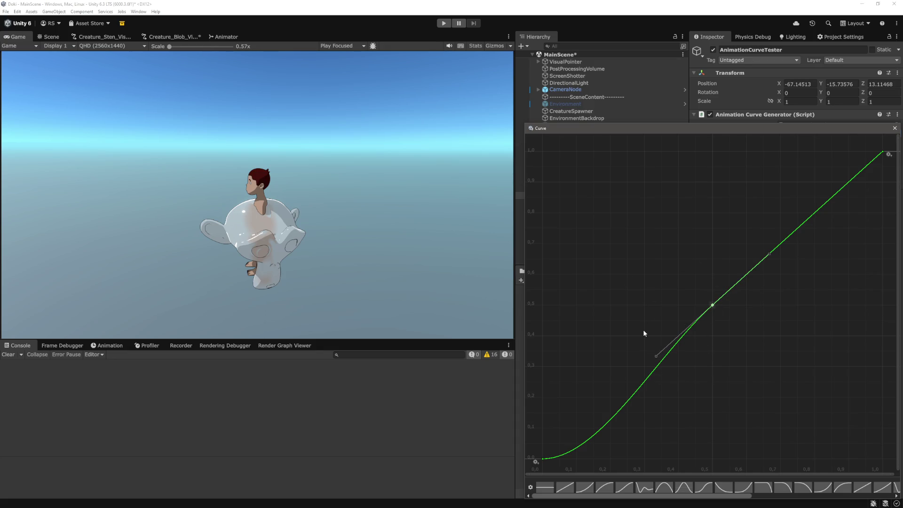
key(Escape)
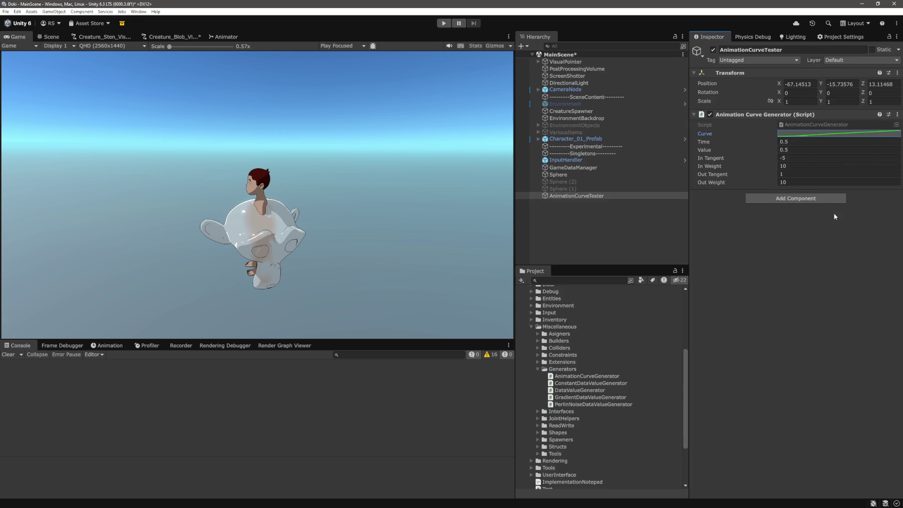
Raise In Weight to 43.9 and review the resulting curve shape.
click(771, 168)
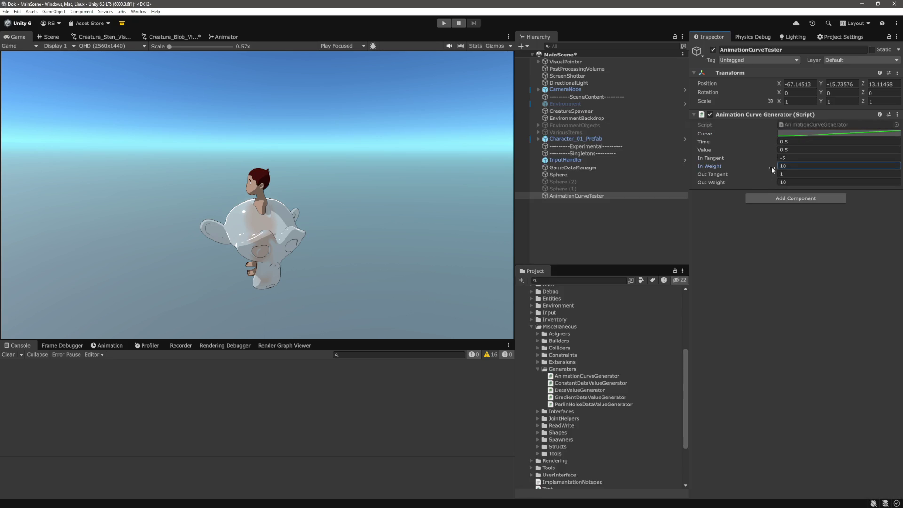
click(796, 257)
drag(765, 165, 770, 163)
click(812, 134)
click(894, 130)
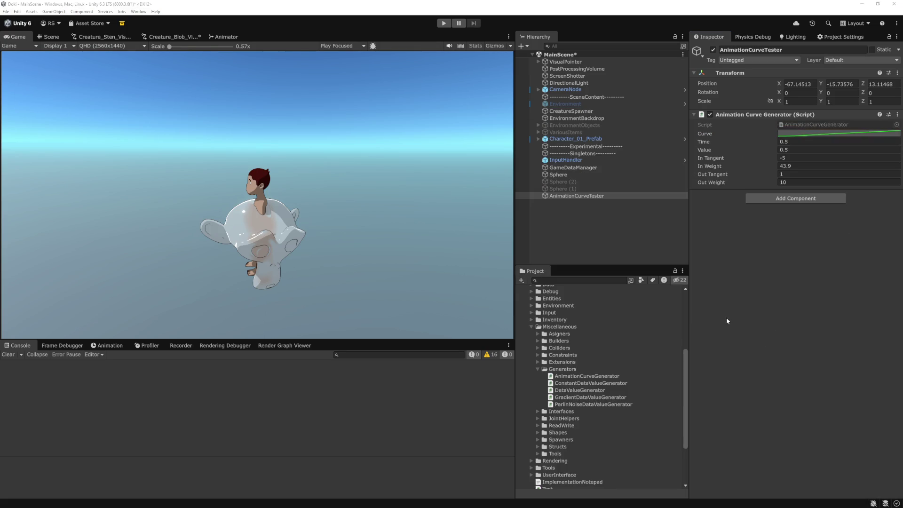
click(828, 133)
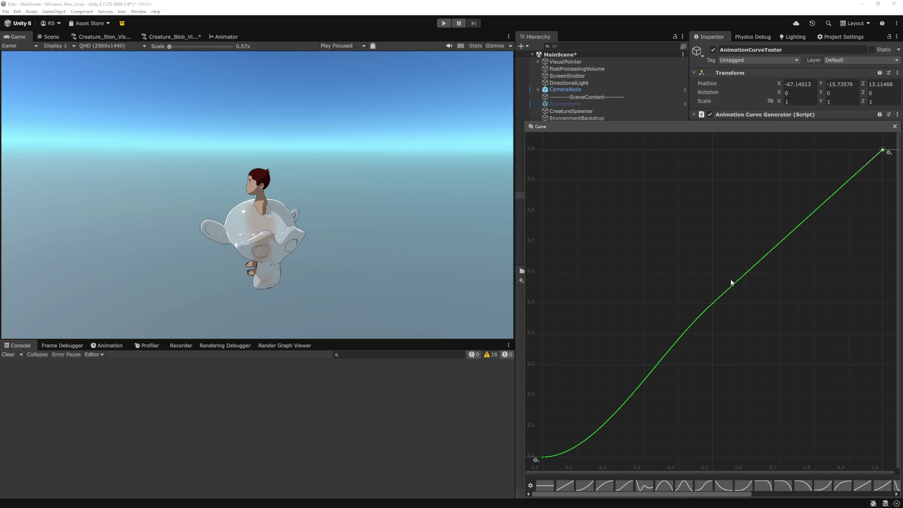
click(712, 303)
key(Escape)
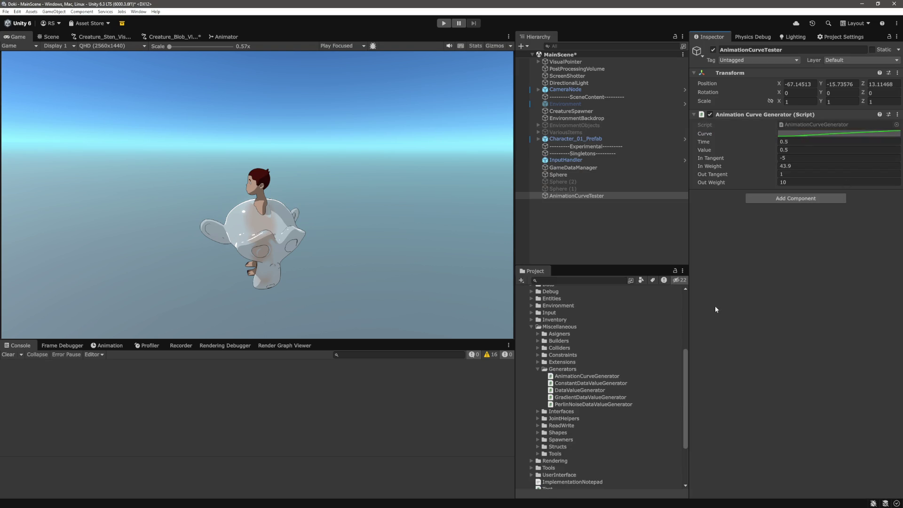
key(alt+Tab)
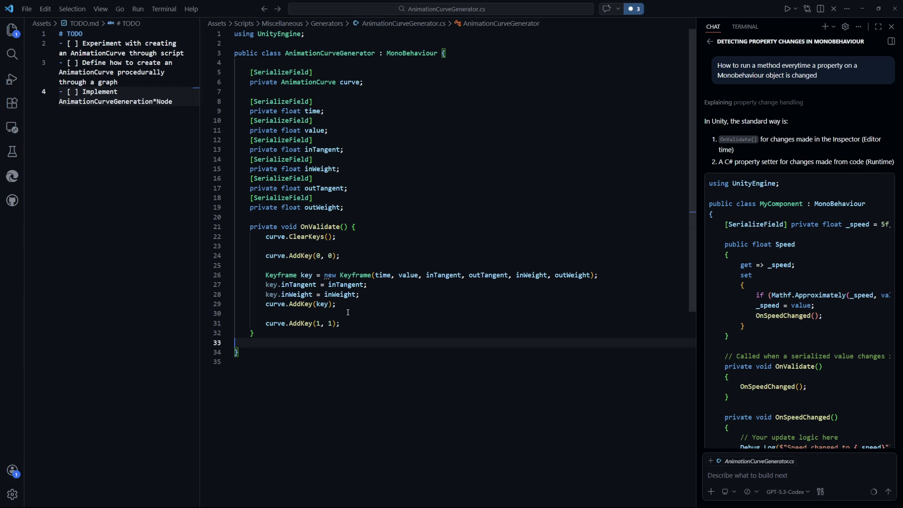
Dismiss the AddKey popup and review the new inTangent and inWeight assignment lines.
mouse_move(288, 306)
click(455, 359)
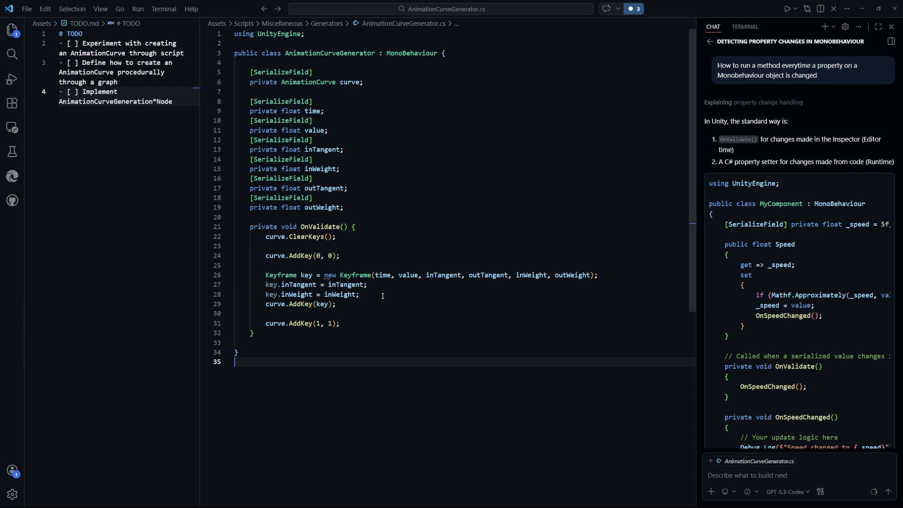
drag(391, 295, 233, 285)
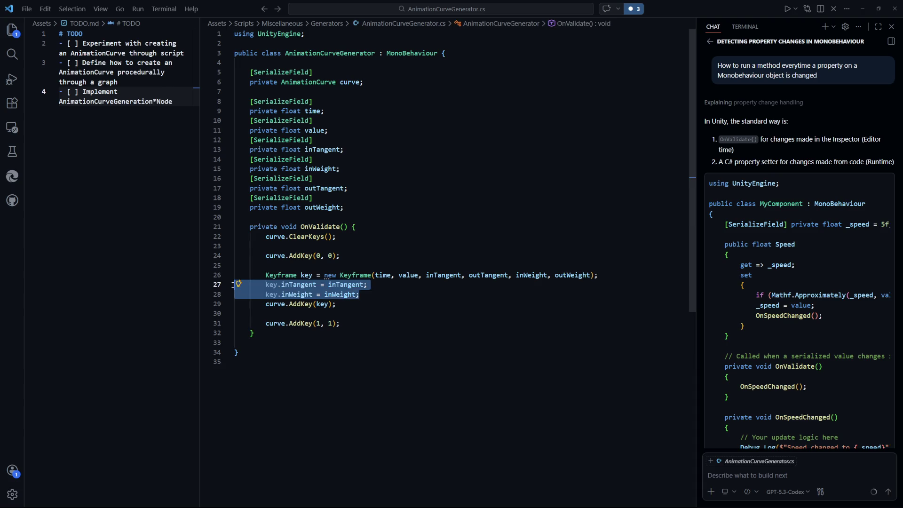
click(331, 310)
key(Down)
key(Down)
mouse_move(364, 274)
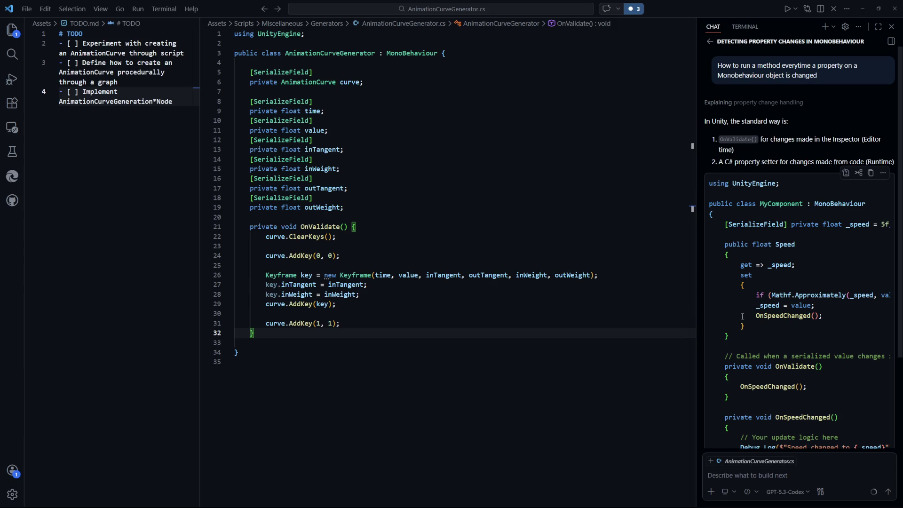
scroll(743, 316, down, 3)
click(506, 349)
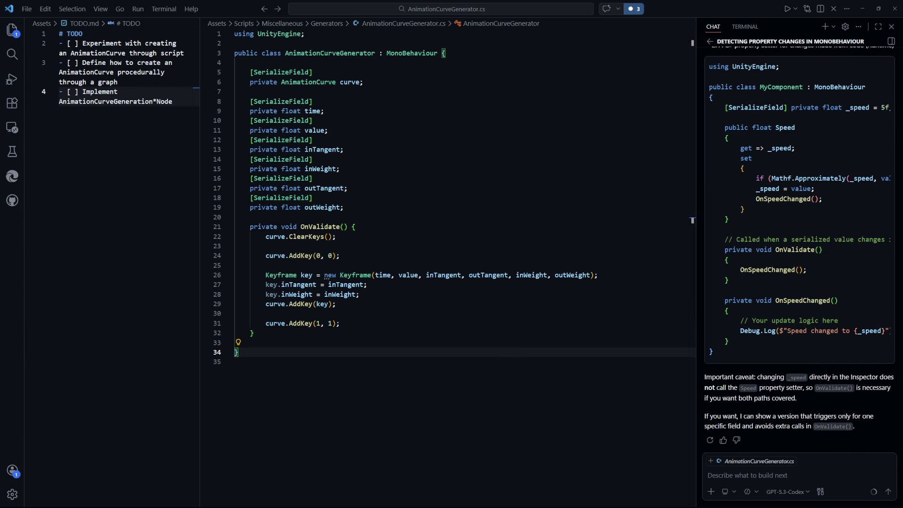
Reselect the tangent assignment lines once more, then return to Unity.
key(alt+Tab)
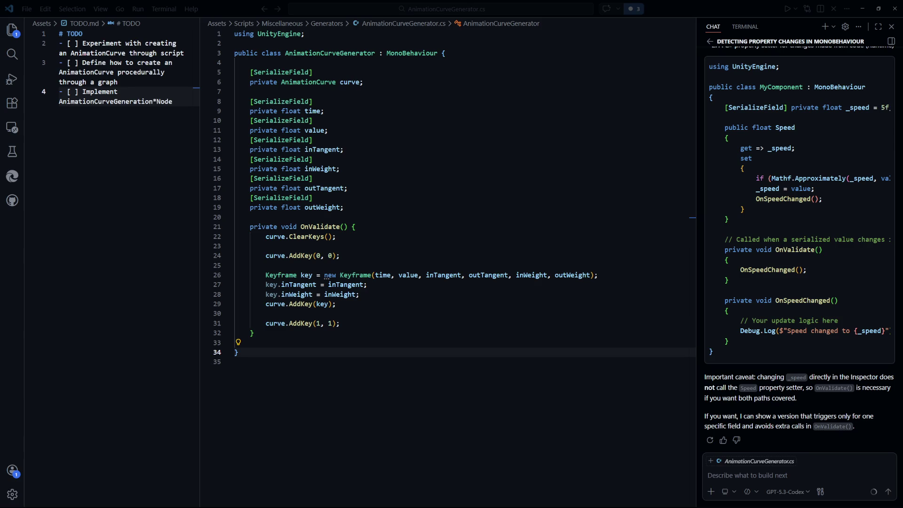
click(440, 284)
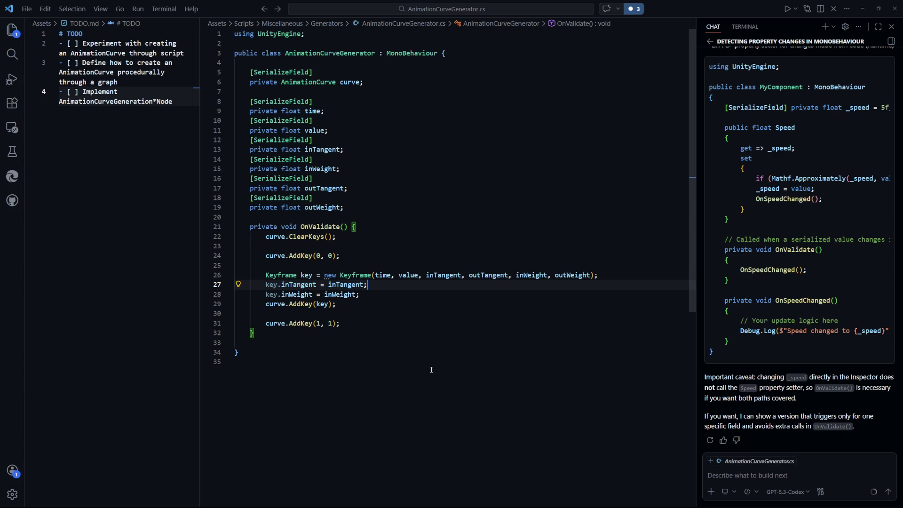
drag(376, 297, 265, 287)
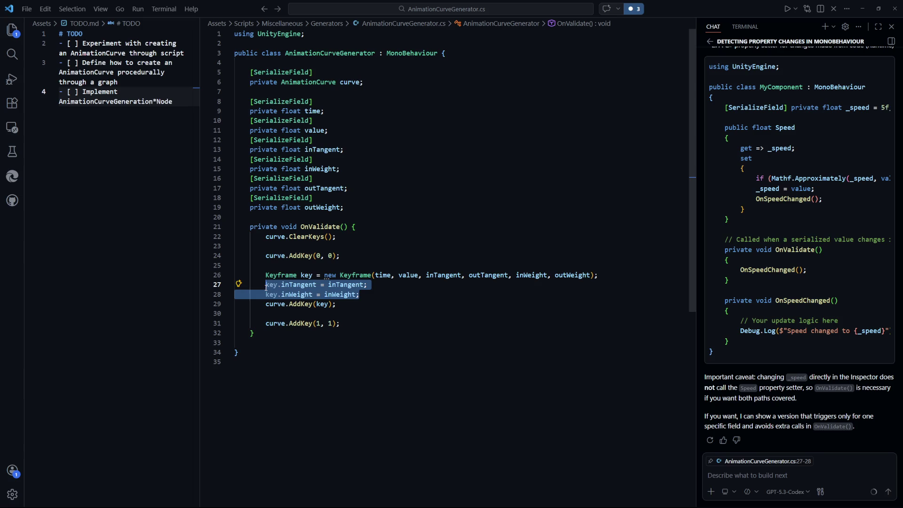
click(409, 332)
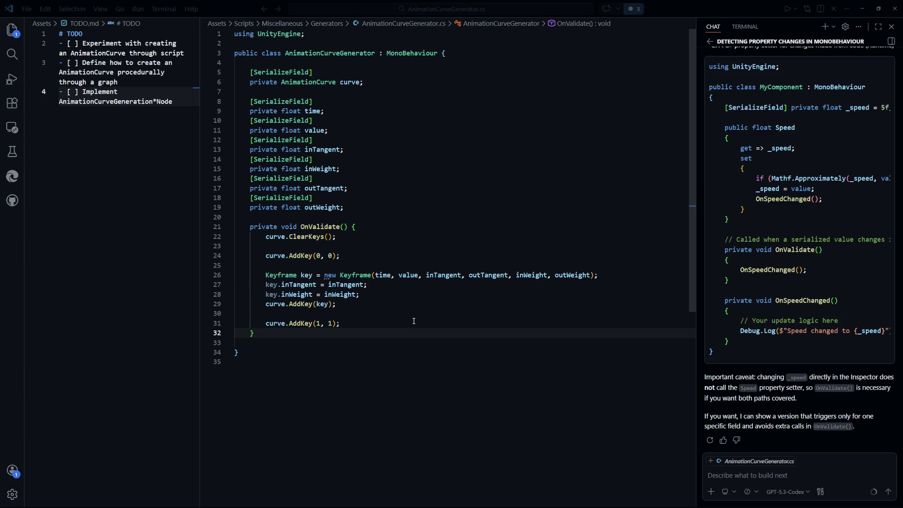
key(alt+Tab)
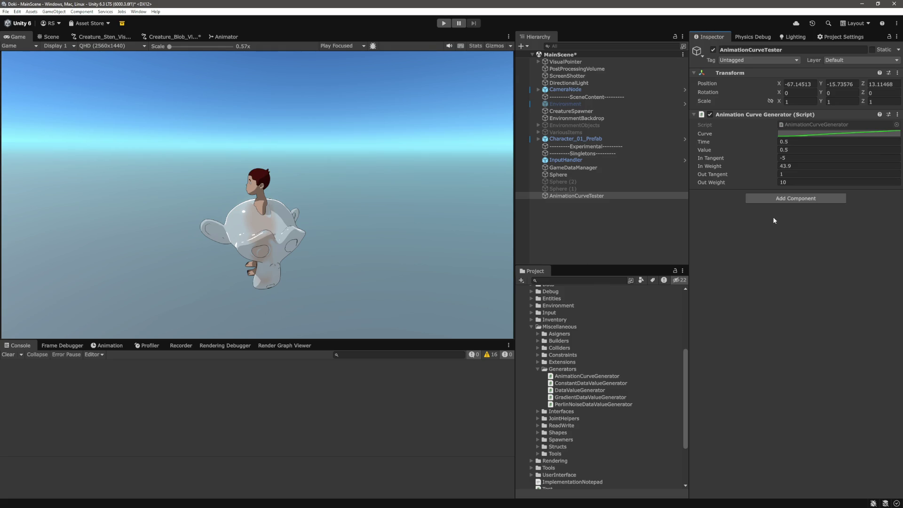
Set the middle key's Time and Value both to 1.
click(847, 134)
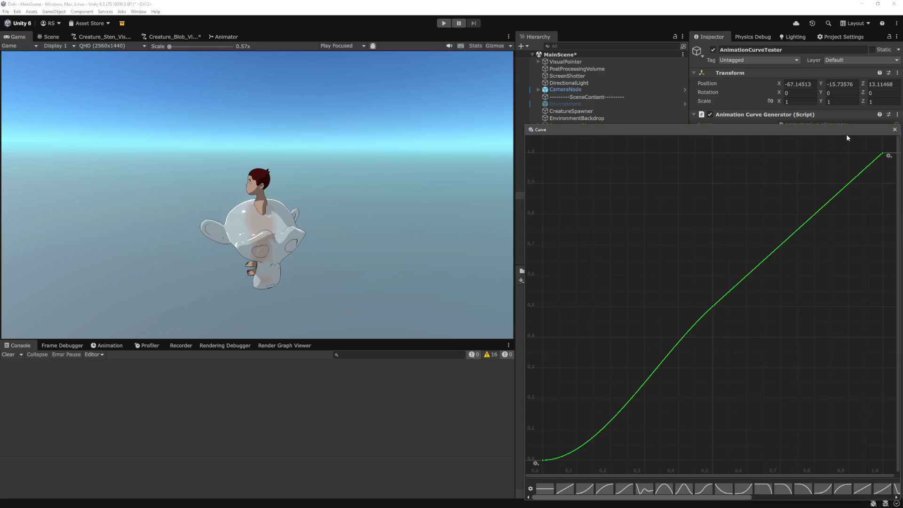
click(894, 129)
double_click(795, 143)
text(1)
key(Tab)
text(1)
key(Return)
Inspect the curve's end keyframe in the enlarged curve view.
click(825, 133)
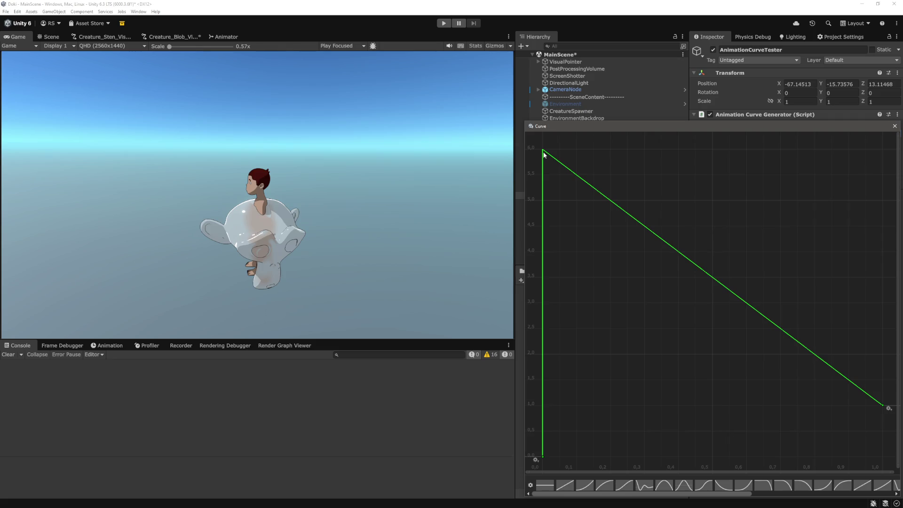
click(894, 126)
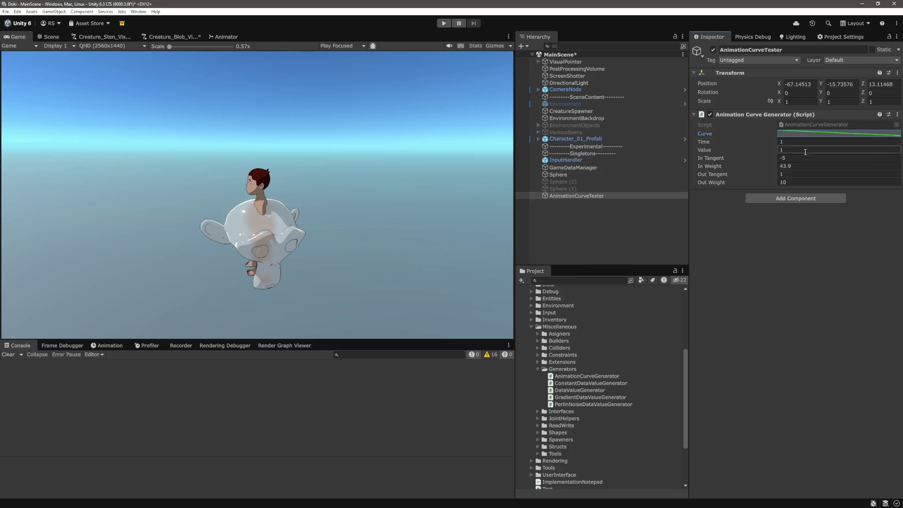
click(790, 134)
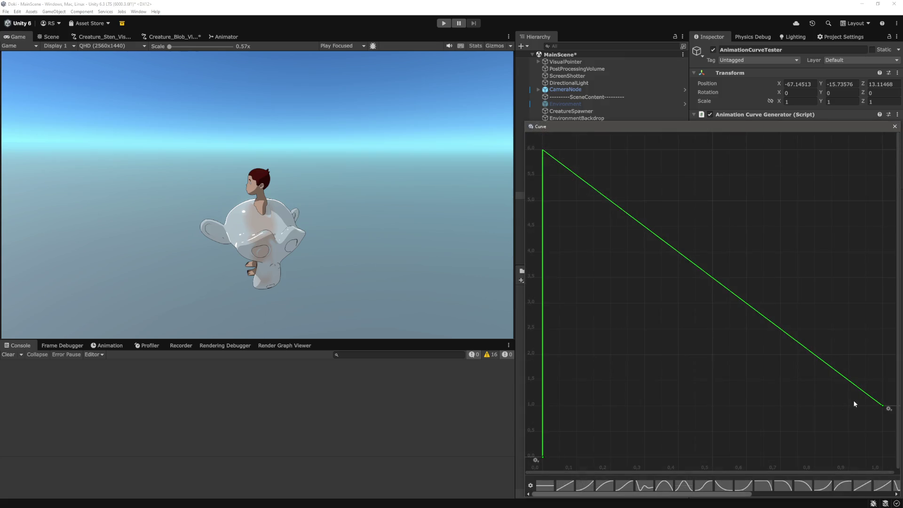
click(884, 406)
key(Escape)
Set In Weight to 1 and clear the In Tangent field.
click(797, 166)
text(1)
key(Return)
click(794, 158)
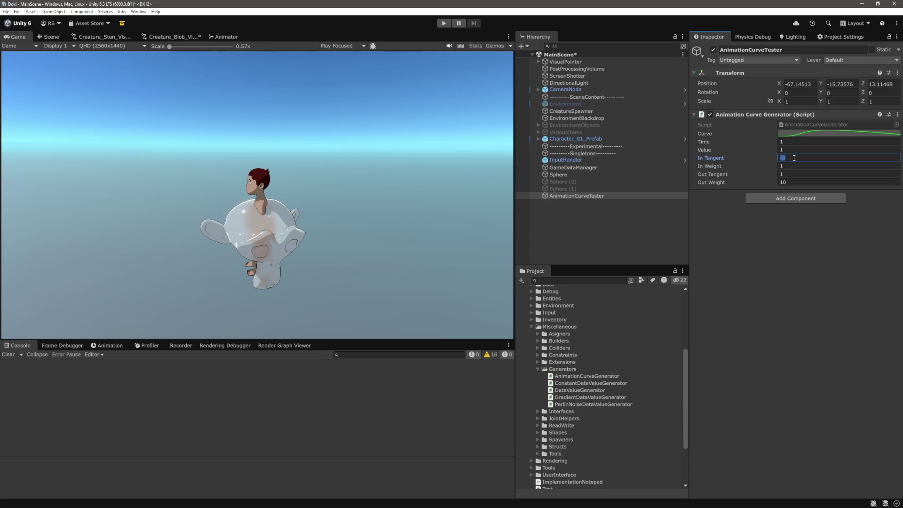
text(-1)
key(BackSpace)
key(BackSpace)
Check the end keyframe's shape after the tangent change.
click(862, 133)
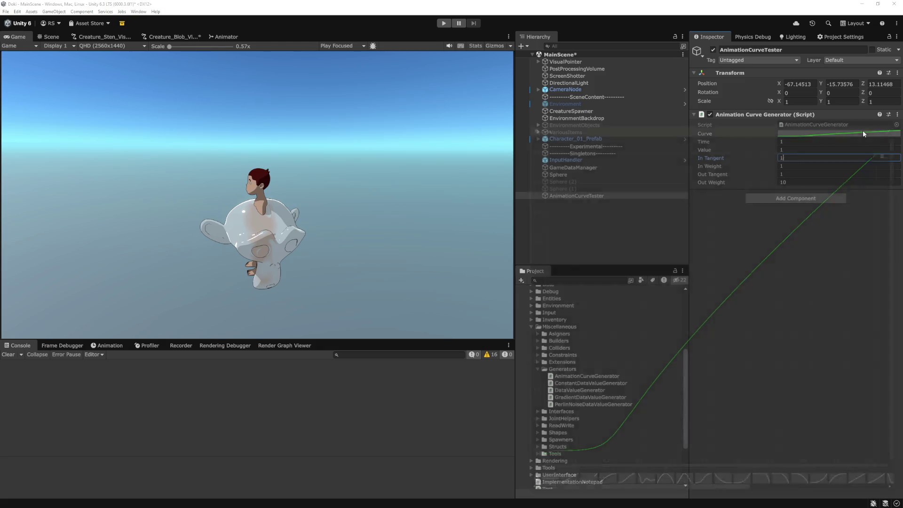
click(882, 150)
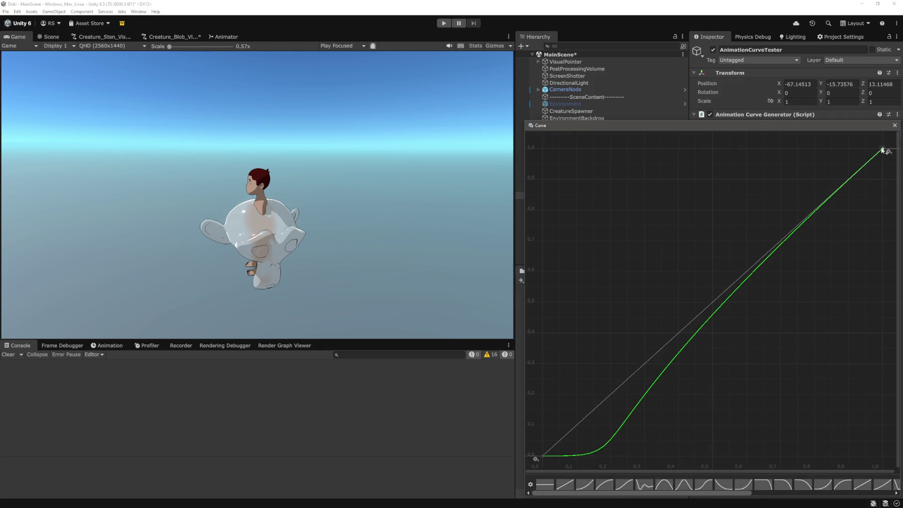
click(894, 125)
click(893, 133)
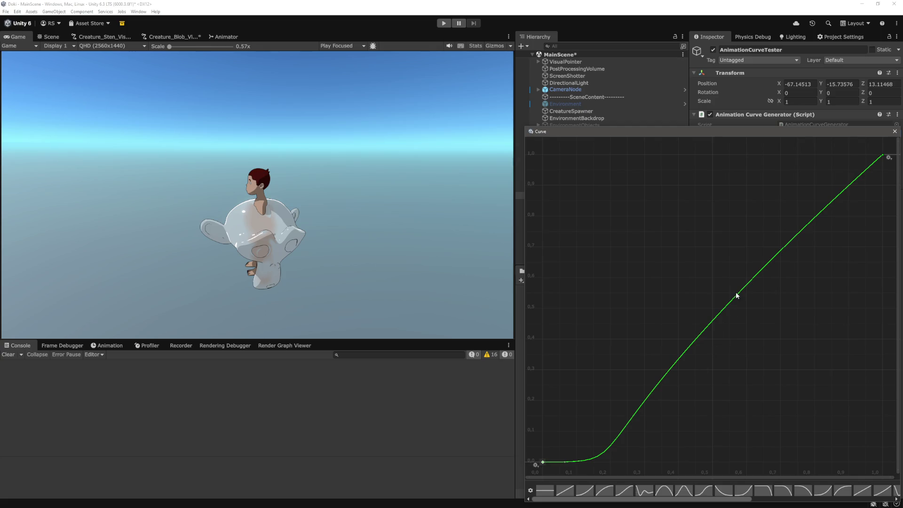
click(894, 132)
Set Time to 0.5 and inspect the middle and end keyframes.
click(794, 140)
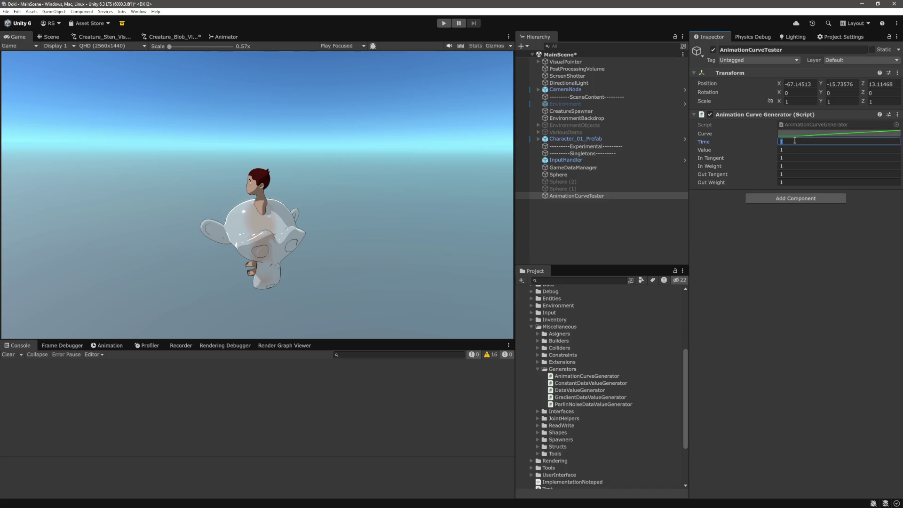
text(0.5)
click(838, 133)
click(713, 170)
click(882, 170)
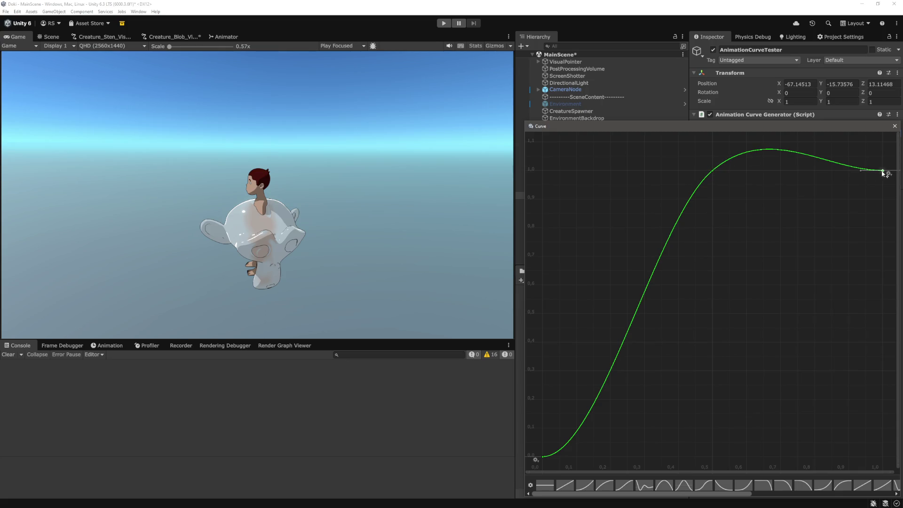
click(895, 126)
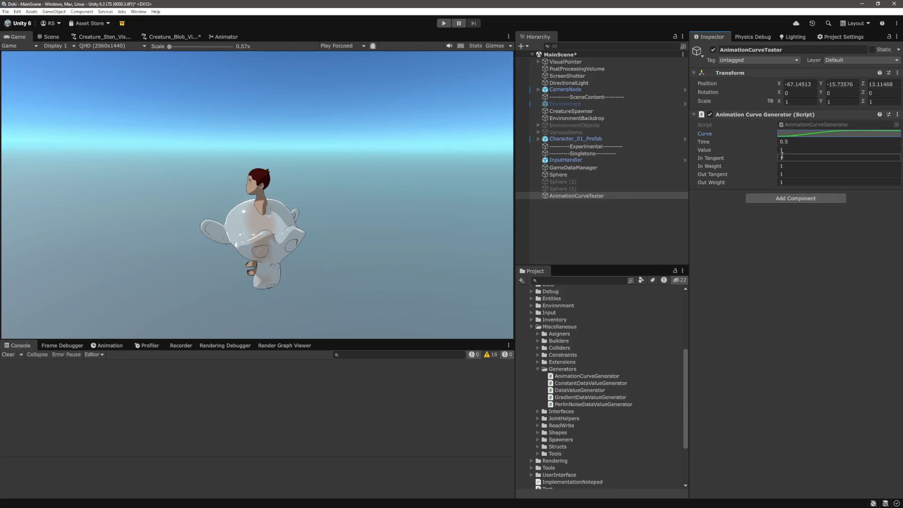
Scrub In Tangent to 1.09 and In Weight to 1.87.
click(768, 151)
drag(766, 156, 768, 157)
mouse_move(763, 168)
mouse_down()
mouse_move(775, 167)
mouse_move(759, 181)
mouse_move(776, 182)
mouse_up()
click(766, 176)
Reset the tangent and weight fields, including Out Weight, to 1.
click(802, 158)
text(1)
key(Tab)
text(1)
key(Tab)
text(1)
key(Tab)
text(1)
key(Return)
Set Time to 0.6 and view the resulting overshooting S-curve.
click(822, 142)
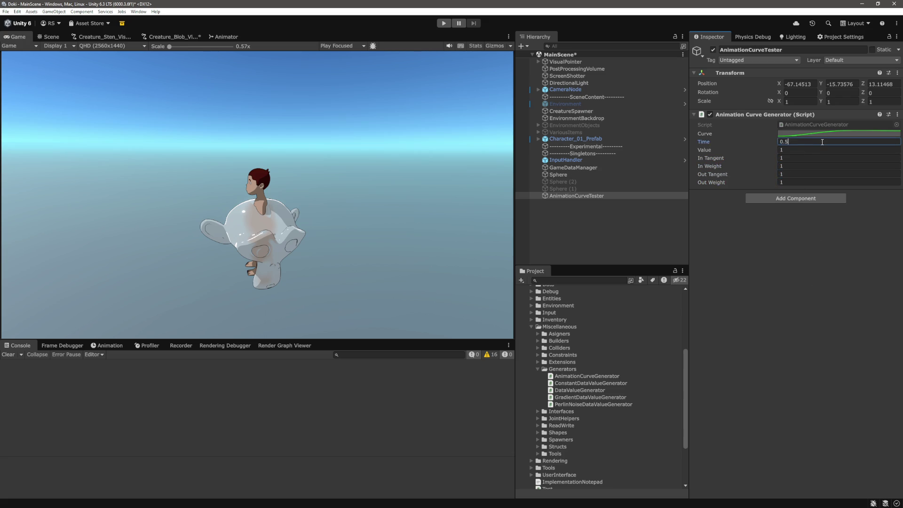
text(0.6)
key(Return)
click(854, 134)
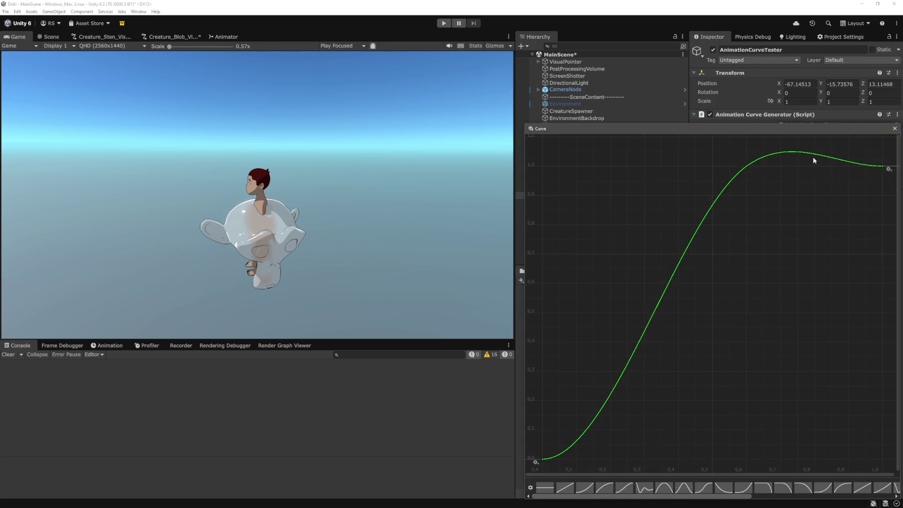
click(747, 165)
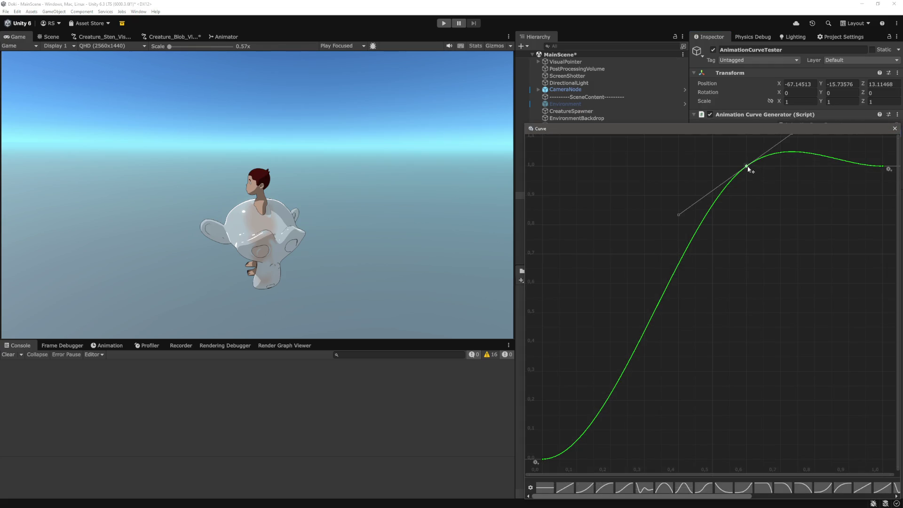
click(895, 129)
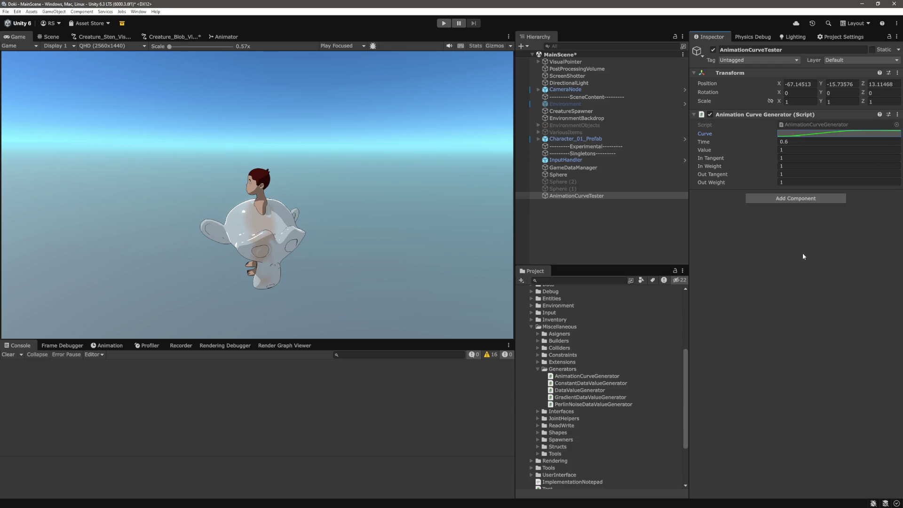
Set In Tangent to -1 and inspect the middle and last keyframes.
click(804, 156)
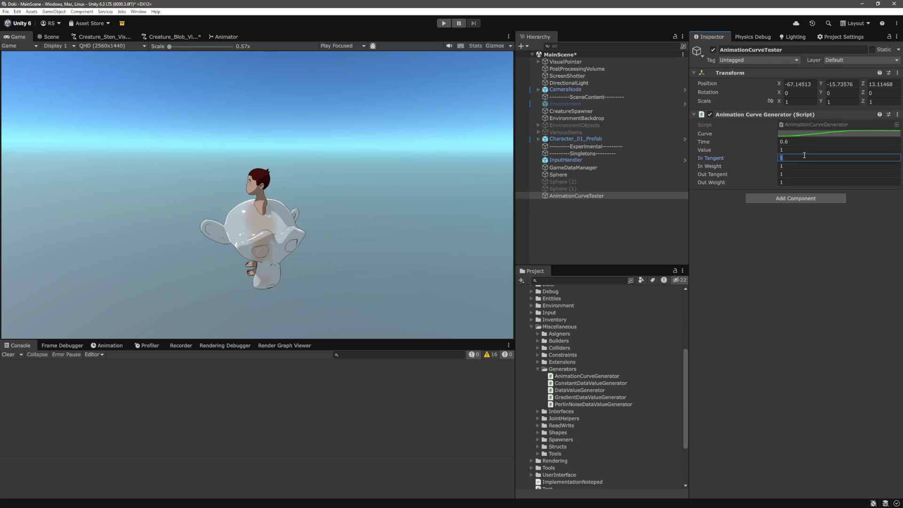
text(-)
key(Return)
click(864, 132)
click(747, 166)
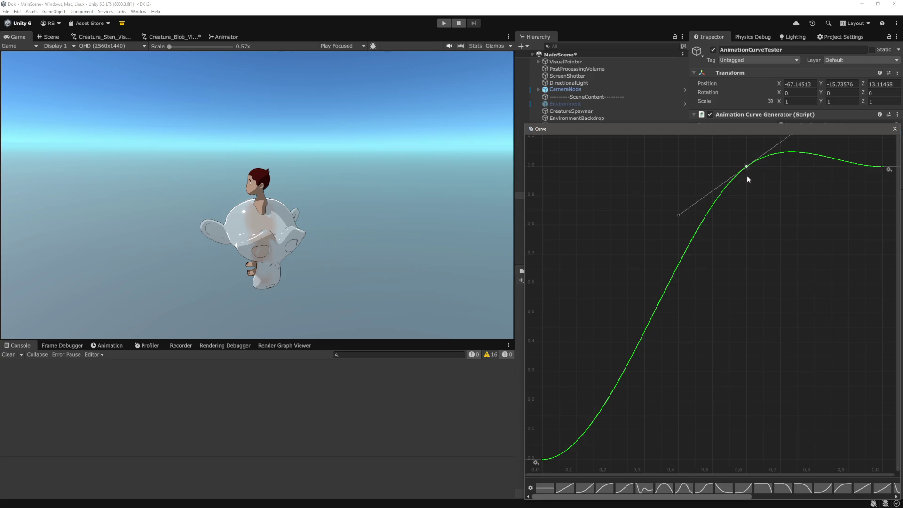
click(883, 167)
click(746, 167)
click(894, 130)
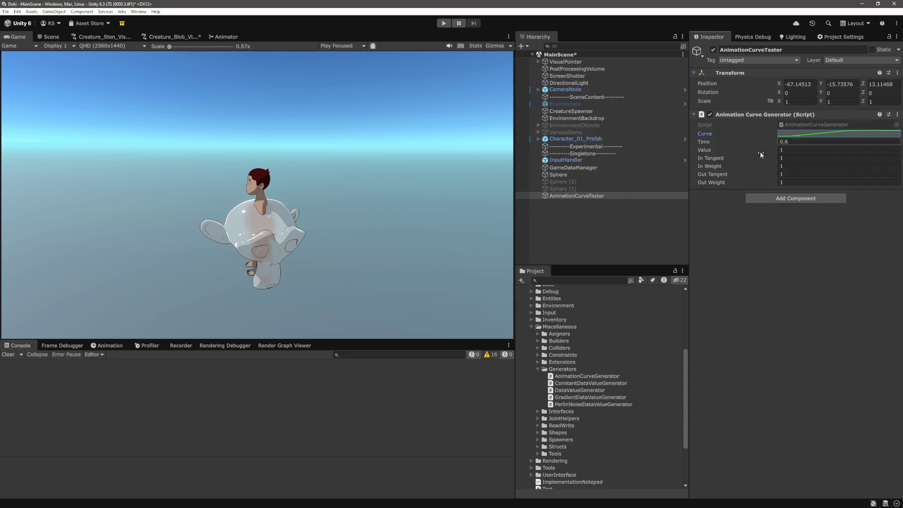
Change Time to 0 and inspect the first keyframe at 0,0.
click(806, 142)
text(0)
click(852, 134)
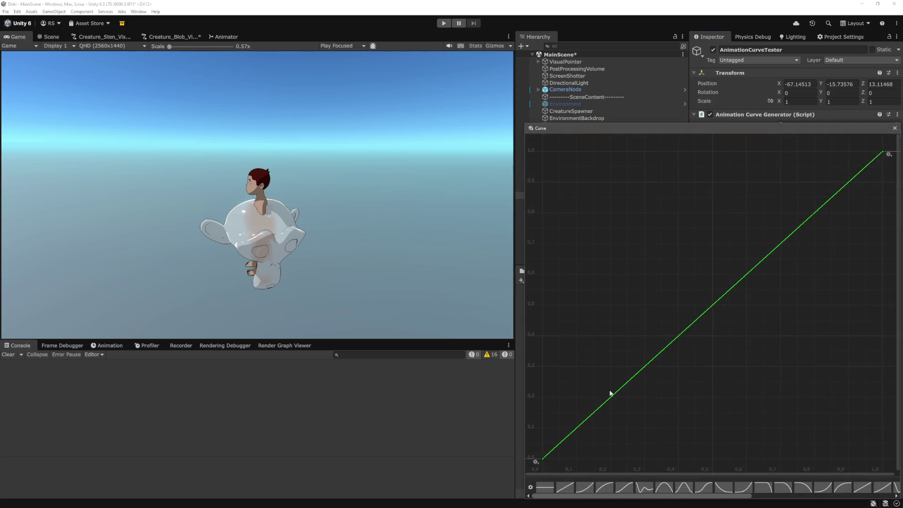
click(541, 459)
click(894, 128)
Set Time to 1 and scrub In Tangent and In Weight, leaving every field at 1.
click(783, 157)
text(-1)
key(Return)
key(Return)
text(1)
key(shift+Tab)
key(shift+Tab)
text(1)
mouse_move(769, 159)
mouse_down()
mouse_move(779, 161)
mouse_move(771, 161)
mouse_up()
mouse_move(767, 166)
mouse_down()
mouse_move(780, 165)
mouse_move(765, 180)
mouse_up()
click(795, 158)
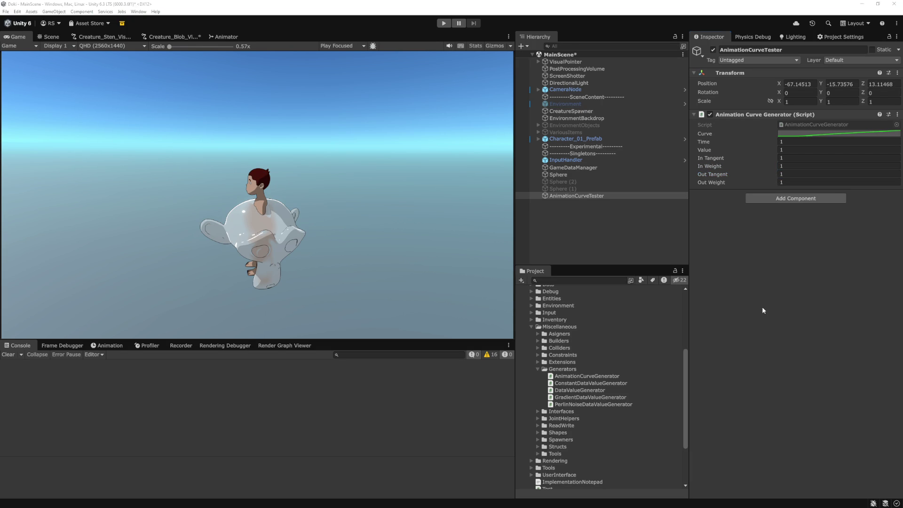
key(alt+Tab)
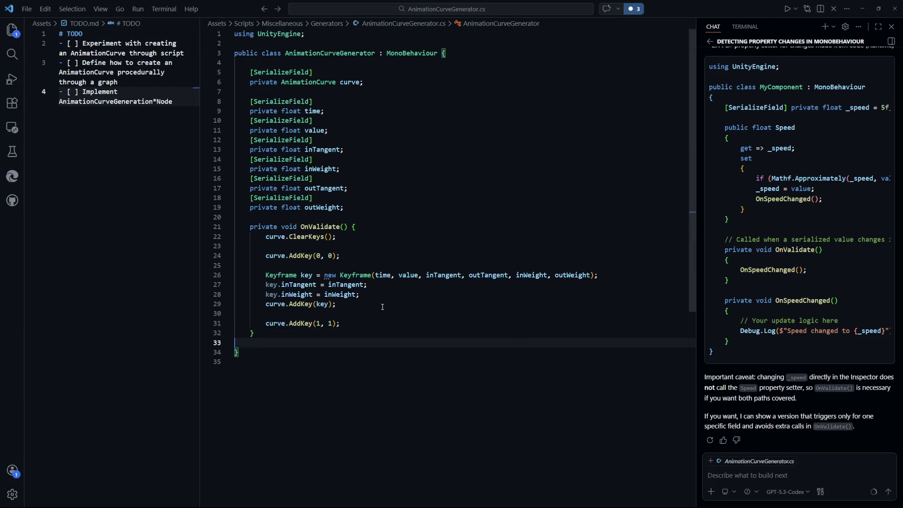
Delete the key.inTangent and key.inWeight lines from OnValidate.
mouse_move(371, 296)
mouse_down()
mouse_move(282, 295)
mouse_move(265, 285)
mouse_up()
key(BackSpace)
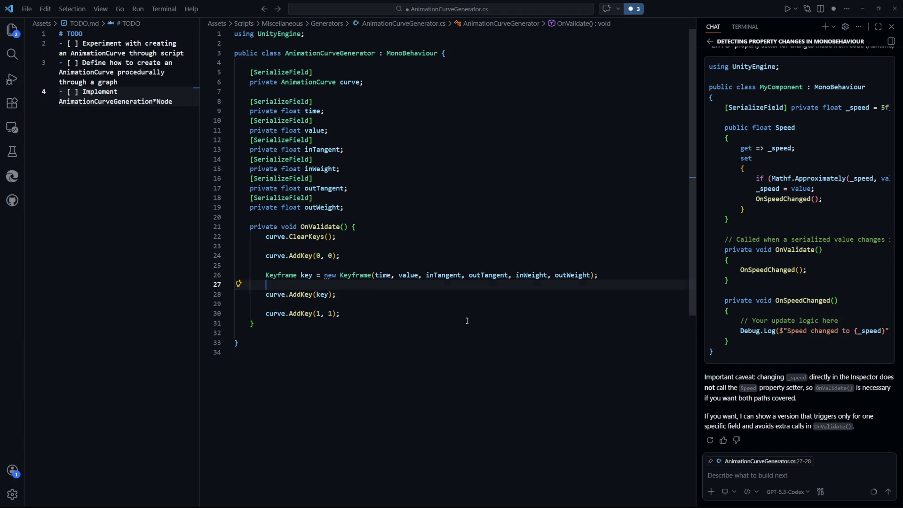
key(BackSpace)
key(BackSpace)
key(BackSpace)
Add a blank line after curve.AddKey(1, 1) and return to the Chrome documentation.
click(394, 294)
key(Down)
key(BackSpace)
key(BackSpace)
key(BackSpace)
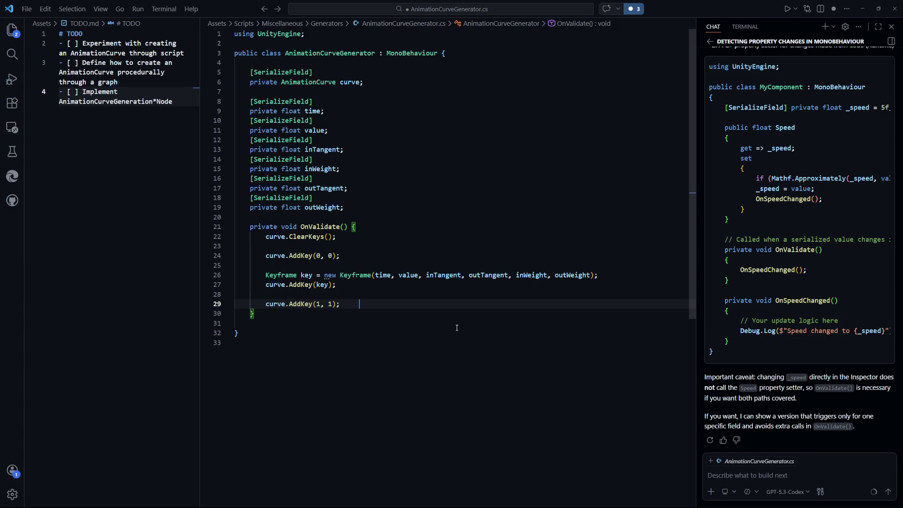
key(Return)
key(Return)
key(alt+Tab)
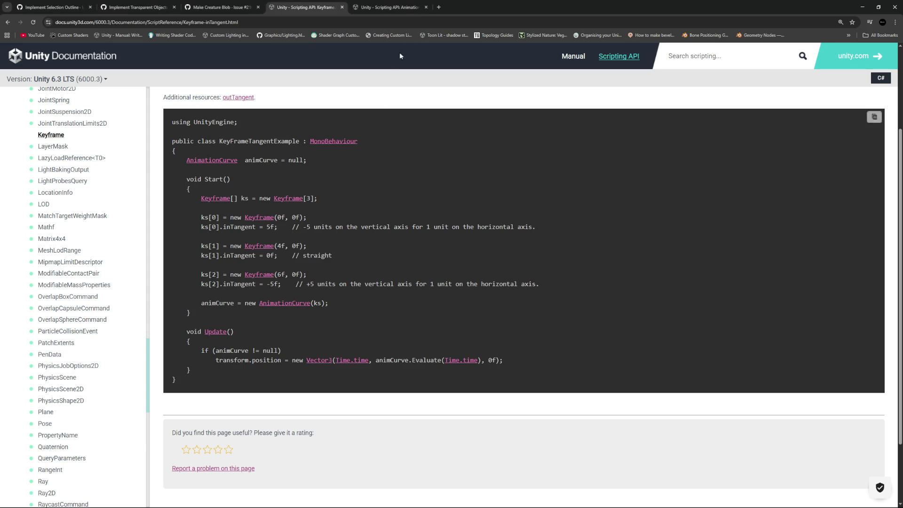
Revisit the main Keyframe documentation page in Chrome.
scroll(318, 263, up, 15)
scroll(203, 191, up, 5)
key(ctrl+shift+Tab)
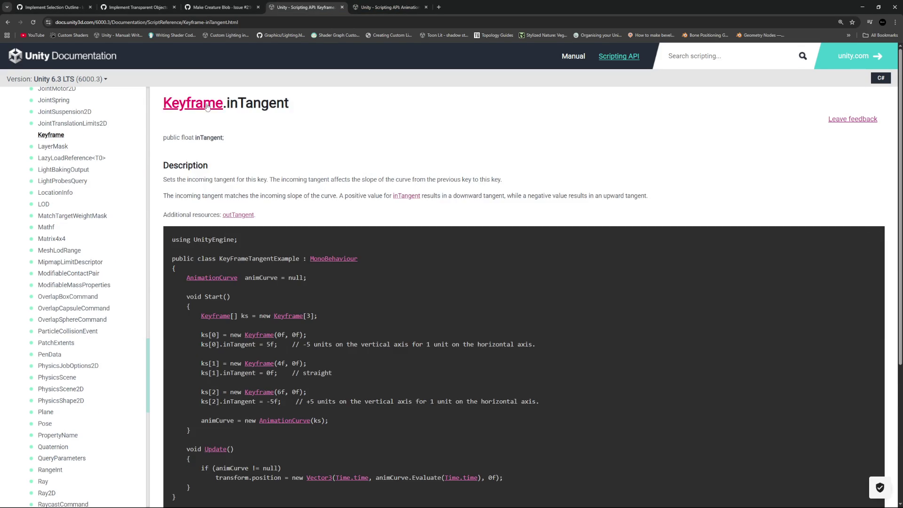
key(alt+Left)
drag(163, 119, 222, 135)
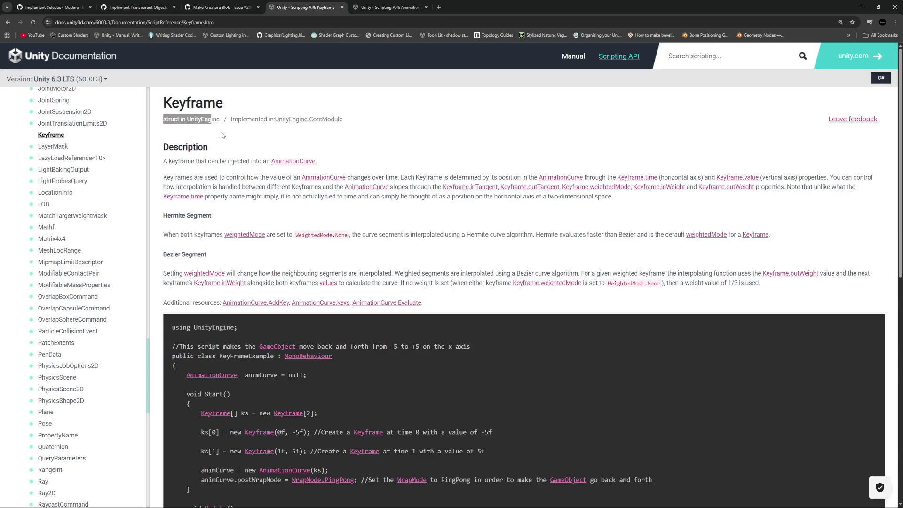
click(226, 123)
key(ctrl+Tab)
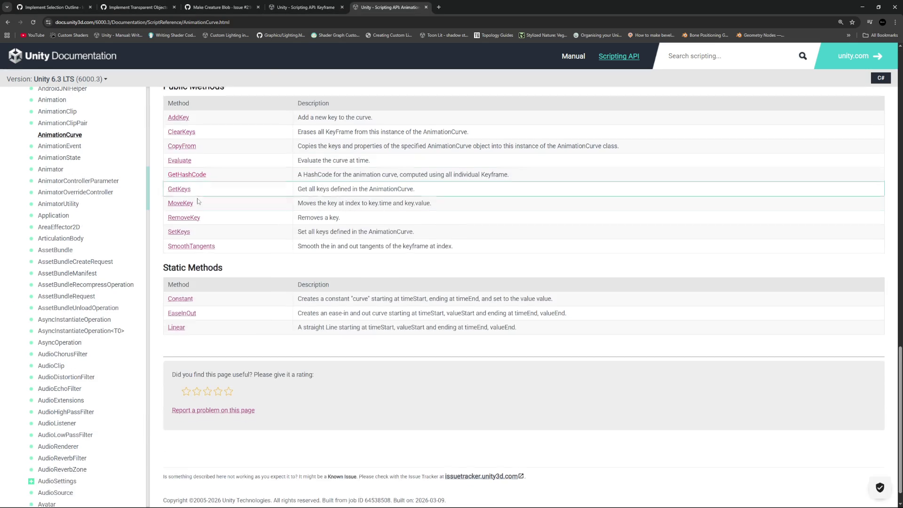
Open the AnimationCurve.SetKeys documentation page and scroll to its example.
scroll(186, 270, up, 3)
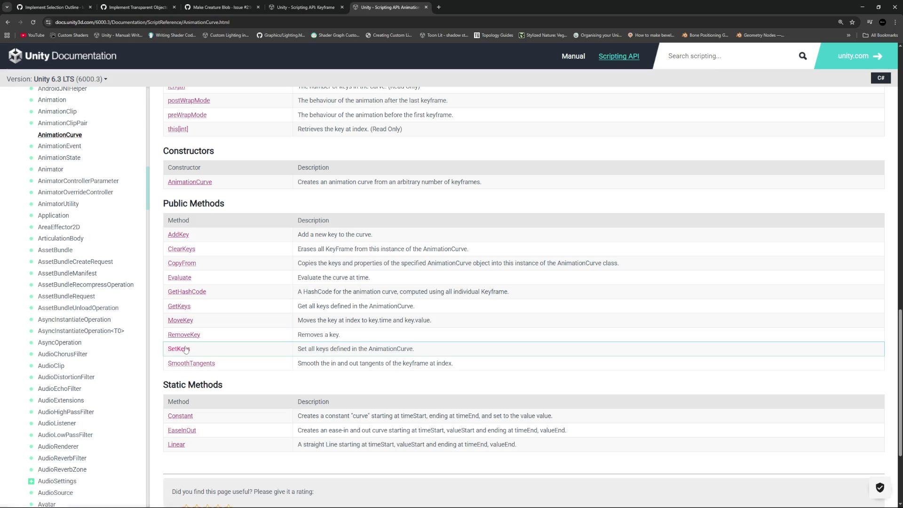
click(183, 348)
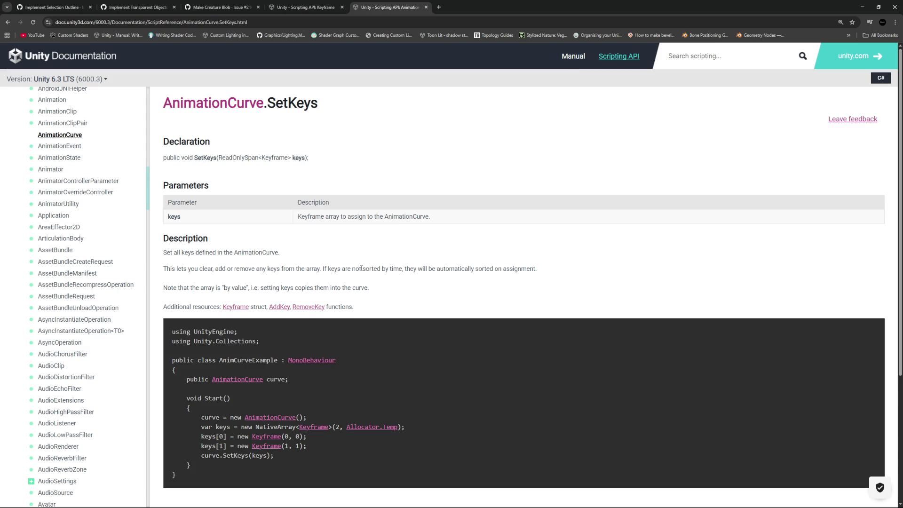
drag(231, 287, 404, 294)
click(403, 293)
scroll(404, 293, down, 3)
Select and copy the sample's var keys through curve.SetKeys(keys) lines.
mouse_move(329, 335)
mouse_down()
mouse_move(218, 329)
mouse_move(205, 338)
mouse_up()
click(372, 342)
mouse_move(371, 341)
mouse_down()
mouse_move(242, 309)
mouse_move(236, 328)
mouse_move(240, 309)
mouse_move(202, 302)
mouse_move(202, 309)
mouse_up()
click(330, 366)
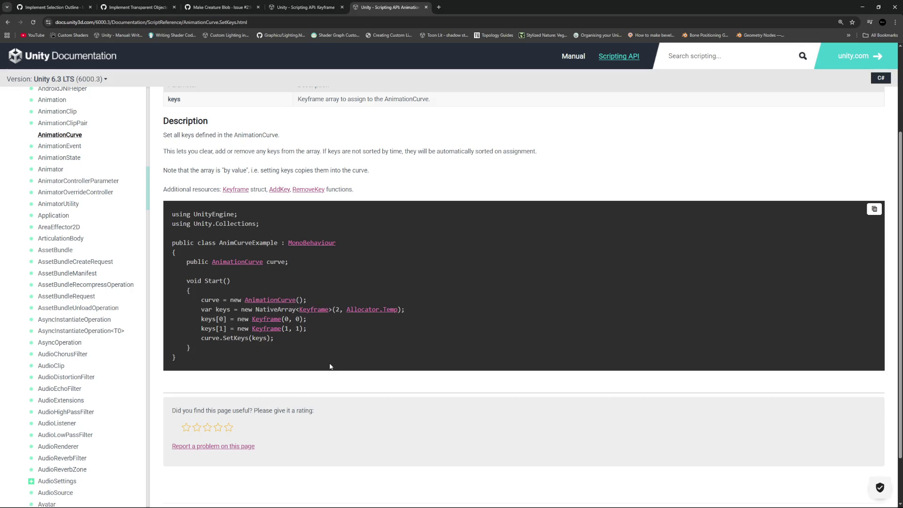
drag(281, 340, 201, 298)
click(316, 362)
drag(278, 337, 202, 308)
click(276, 343)
drag(275, 338, 202, 309)
key(ctrl+c)
key(alt+Tab)
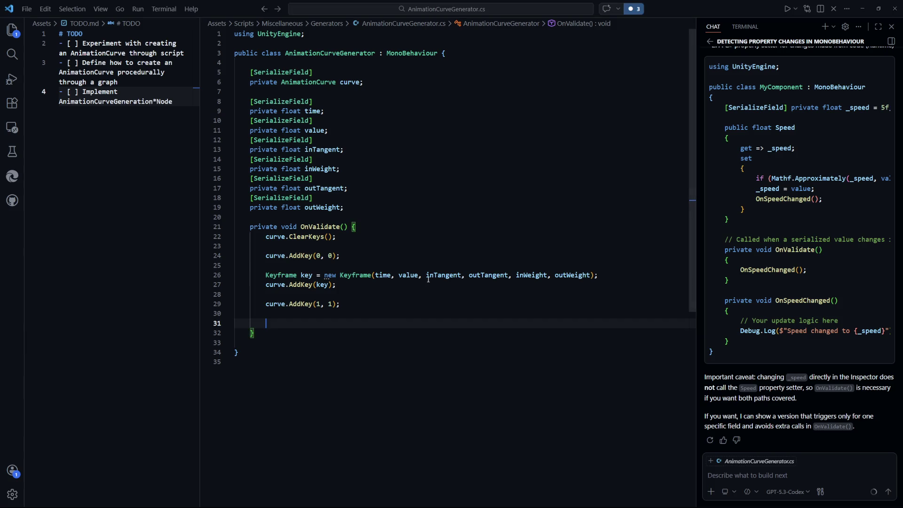
Paste the SetKeys sample at line 31, change the last keys index to 2, and save.
click(384, 323)
key(ctrl+v)
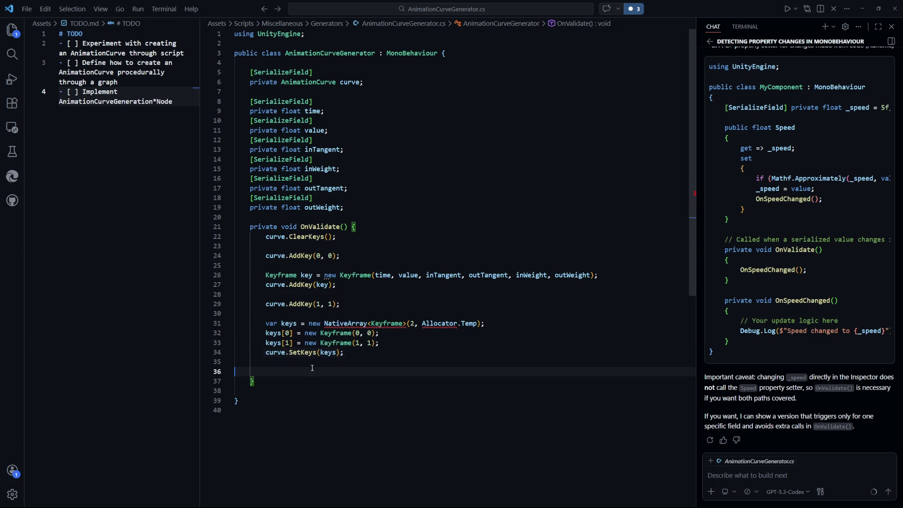
click(446, 362)
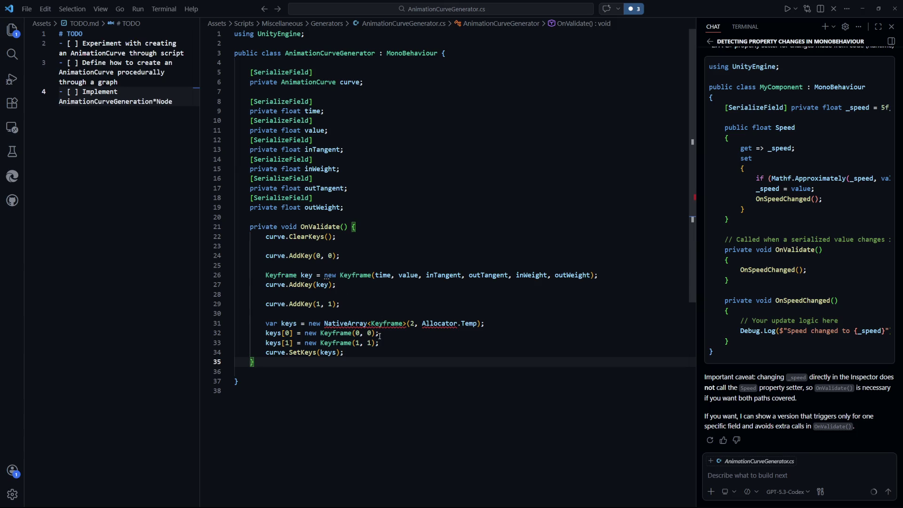
click(394, 334)
key(Return)
key(Return)
double_click(287, 361)
text(2)
key(ctrl+s)
Cut the Keyframe constructor from line 26 and add a keys[1] entry to the array.
click(361, 343)
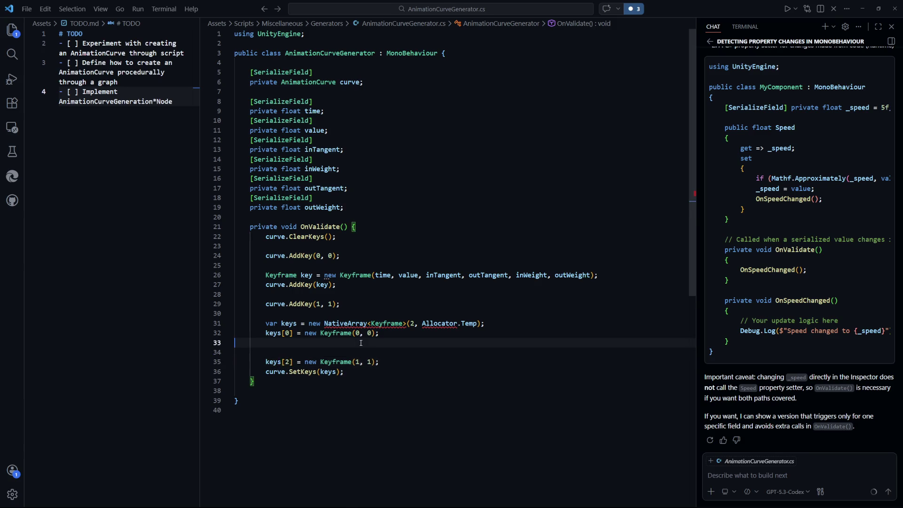
key(Return)
key(ctrl+s)
key(Down)
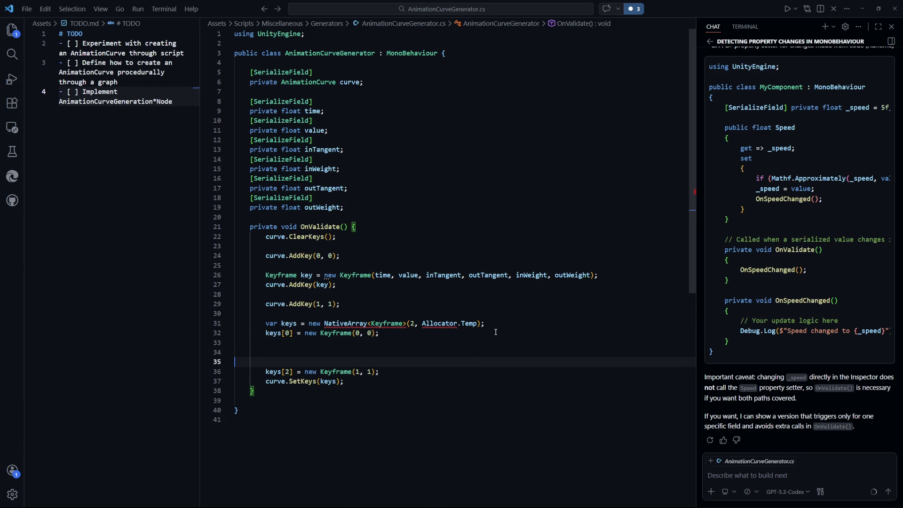
mouse_move(611, 281)
mouse_down()
mouse_move(235, 277)
mouse_move(324, 278)
mouse_up()
key(BackSpace)
click(386, 353)
text(keys[)
key(ctrl+z)
text(keys[)
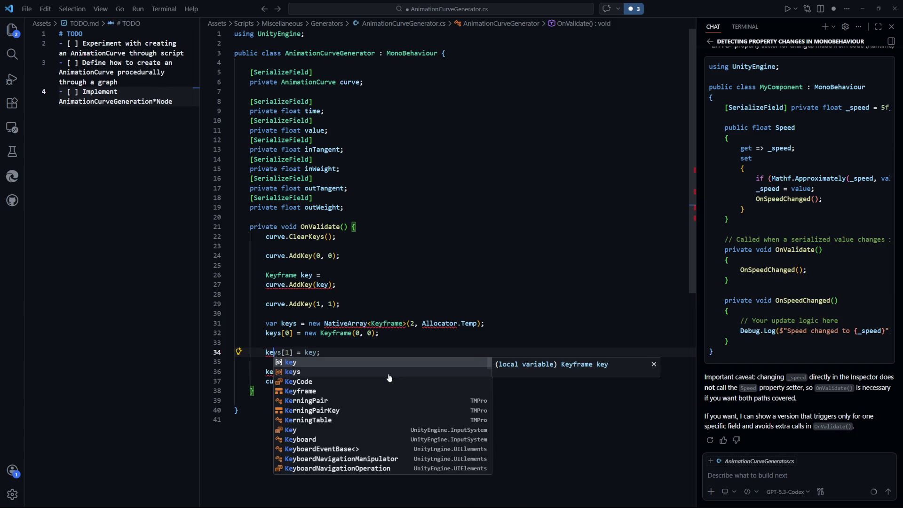
text(1])
key(alt+Tab)
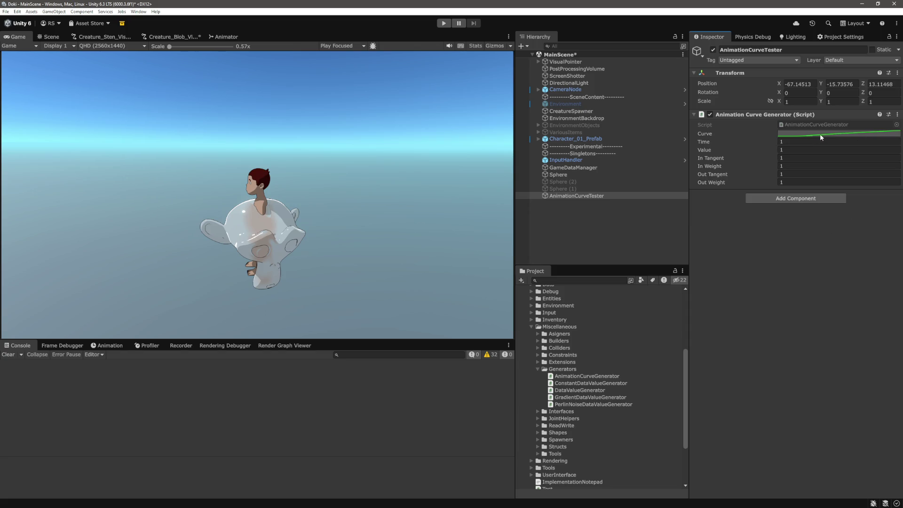
Set the middle key's Time and Value to 0.5 in the Inspector.
click(820, 134)
click(896, 131)
click(809, 134)
key(Escape)
text(0.5)
key(Tab)
text(0.5)
key(Tab)
Tweak In Tangent, set In Weight to 1, and inspect the S-shaped curve's middle key.
key(Return)
mouse_move(769, 160)
mouse_down()
mouse_move(793, 160)
mouse_move(773, 160)
mouse_up()
mouse_move(771, 165)
mouse_down()
mouse_move(792, 165)
mouse_move(754, 162)
mouse_move(862, 170)
mouse_move(764, 167)
mouse_move(776, 167)
mouse_up()
click(792, 216)
click(800, 166)
text(1)
key(shift+Tab)
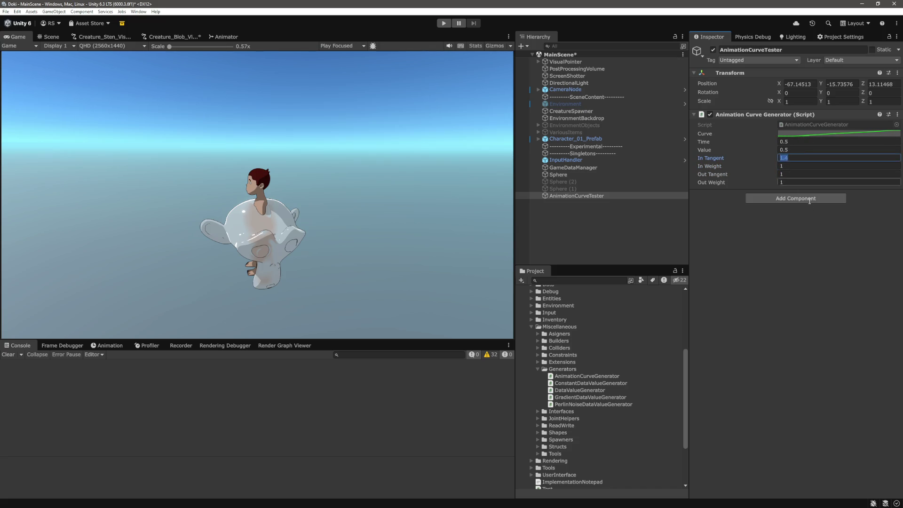
click(820, 134)
click(895, 127)
click(798, 166)
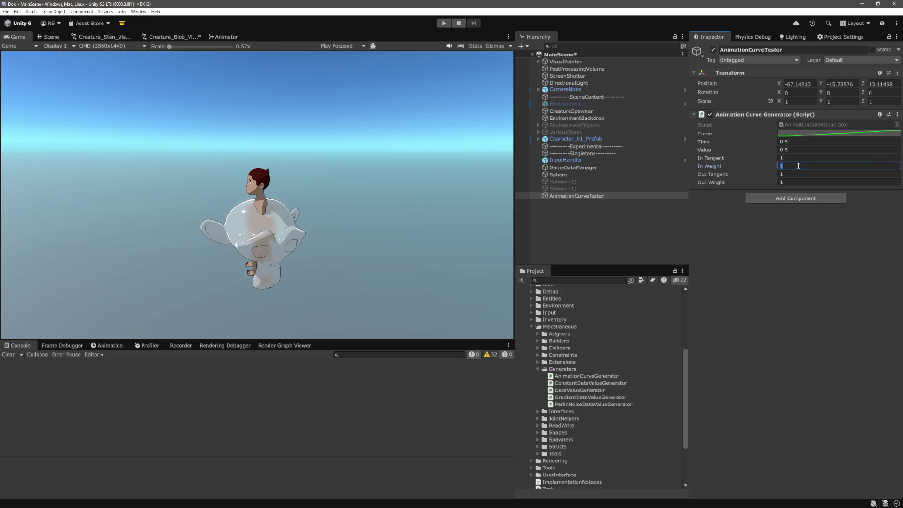
click(831, 134)
double_click(713, 308)
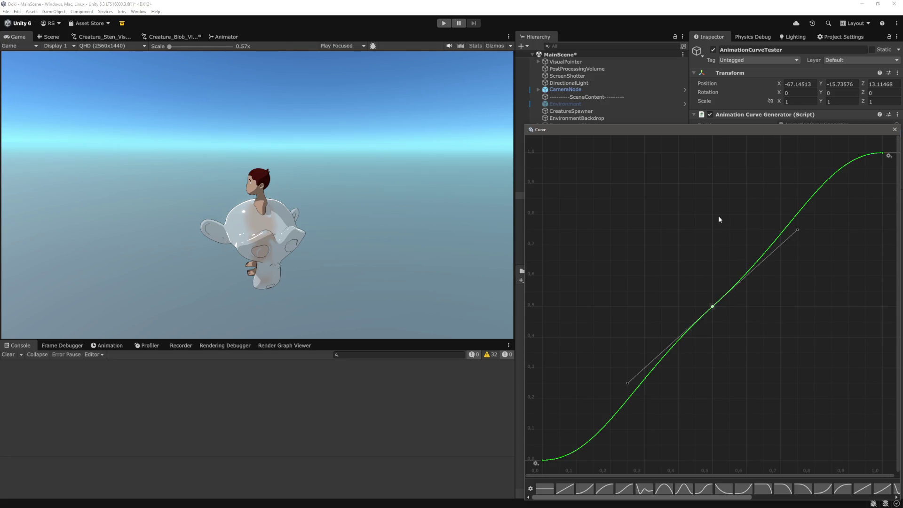
Set the middle key's In Tangent to -1 and check the kinked curve.
key(Escape)
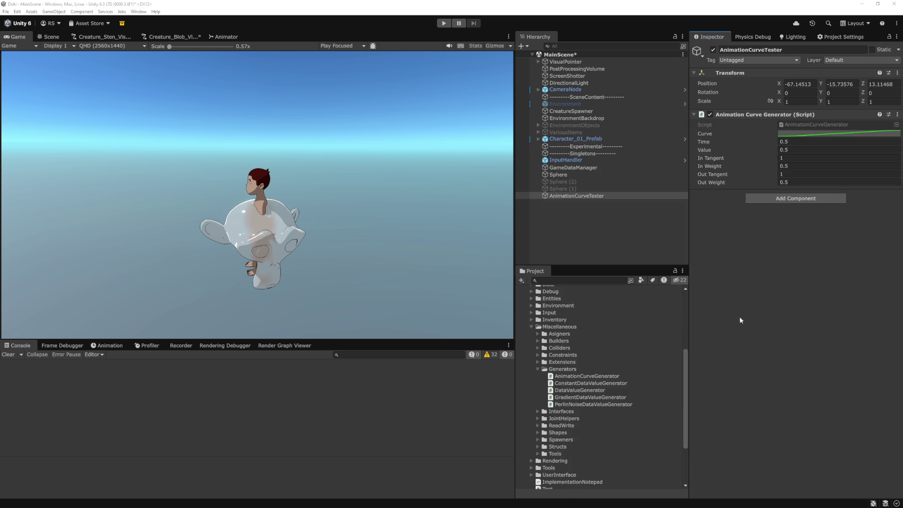
key(alt+Tab)
key(alt+Tab)
click(839, 134)
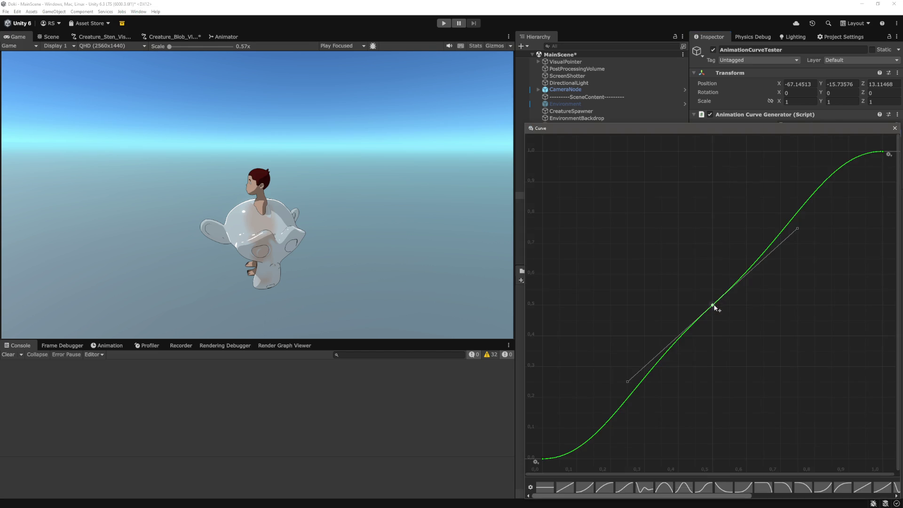
click(895, 128)
click(797, 159)
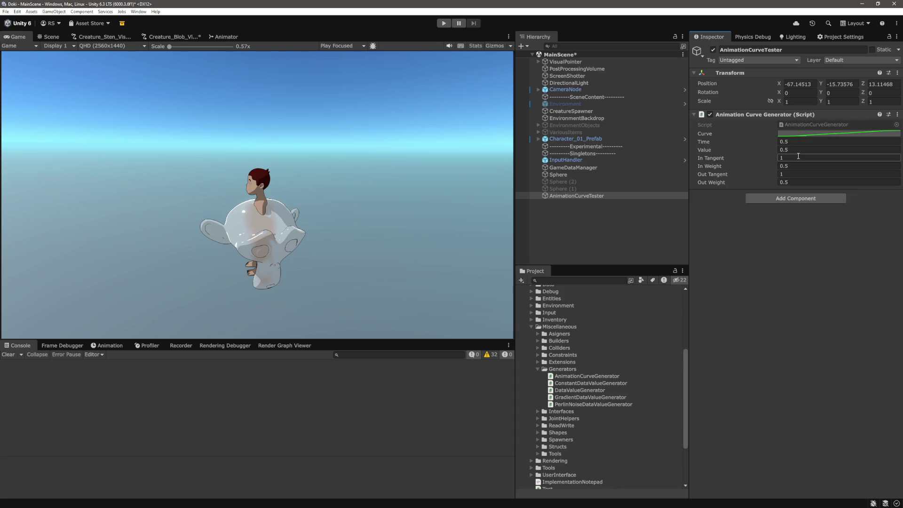
text(-)
click(818, 134)
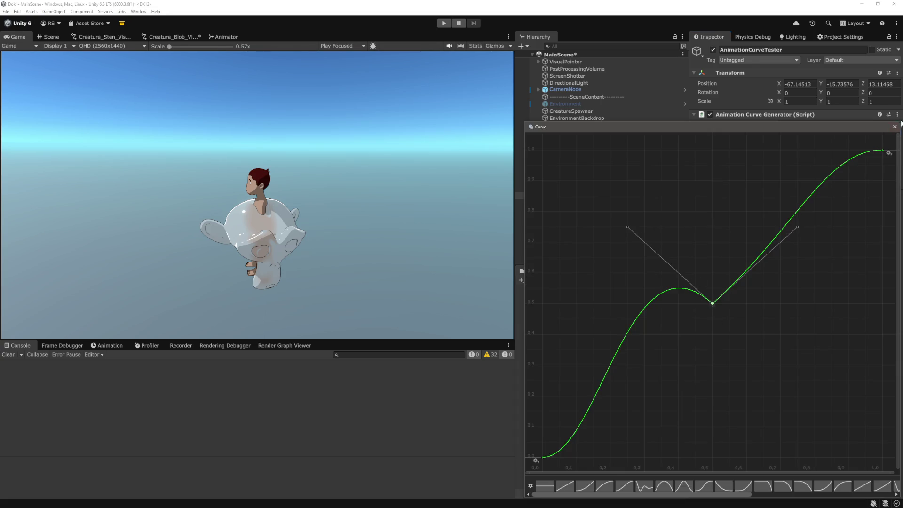
click(895, 126)
click(807, 158)
text(-1)
key(Return)
Steepen In Tangent to -3 and then -5, checking the middle key's tangents.
click(840, 134)
click(713, 305)
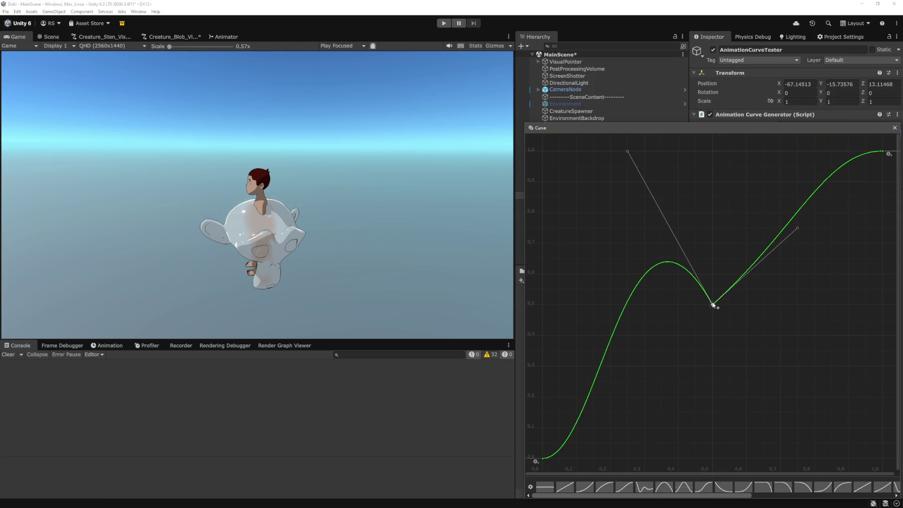
click(895, 127)
click(813, 158)
text(-3)
key(Tab)
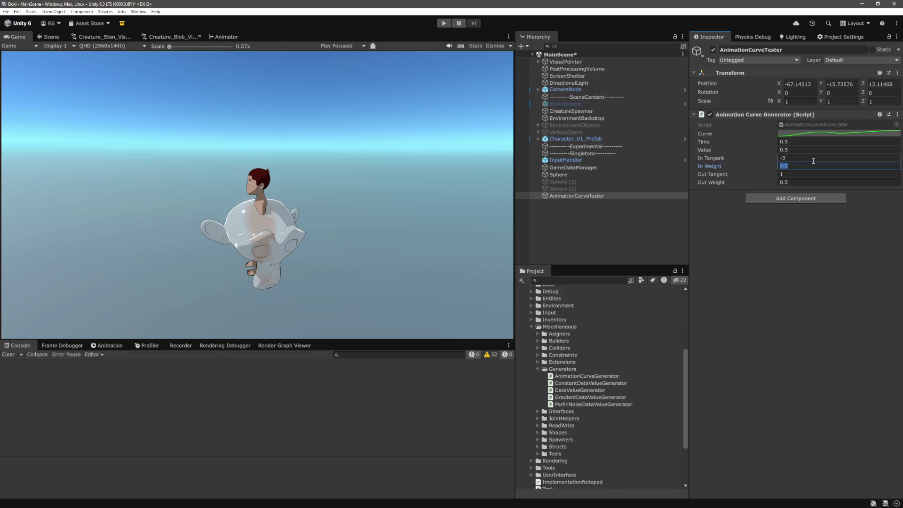
click(818, 158)
text(-5)
key(Return)
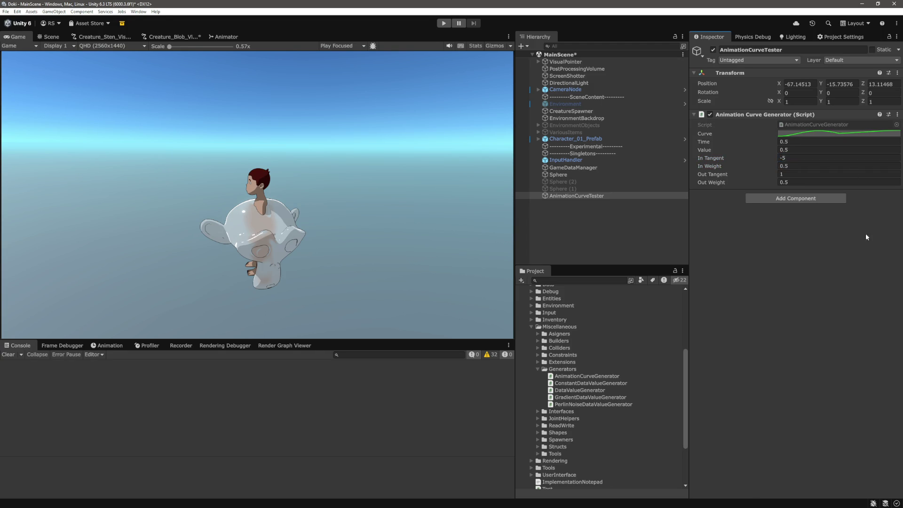
click(849, 133)
click(713, 303)
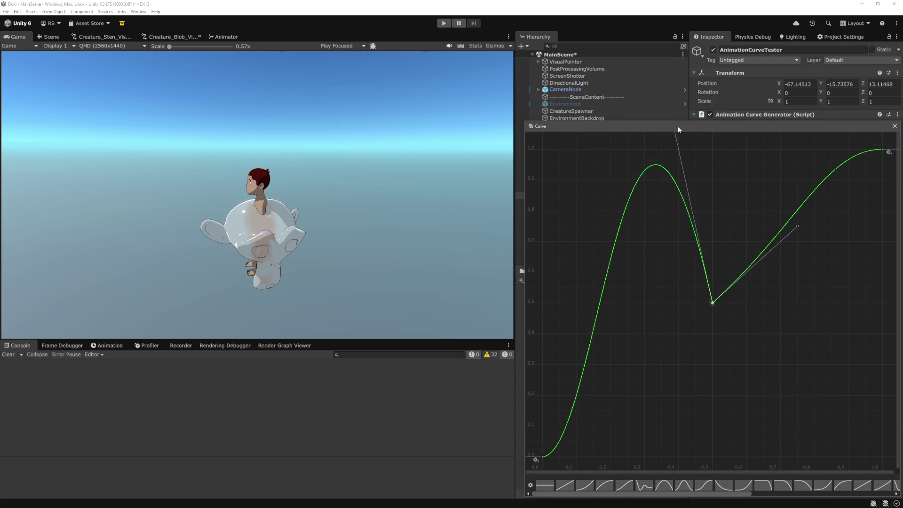
click(895, 126)
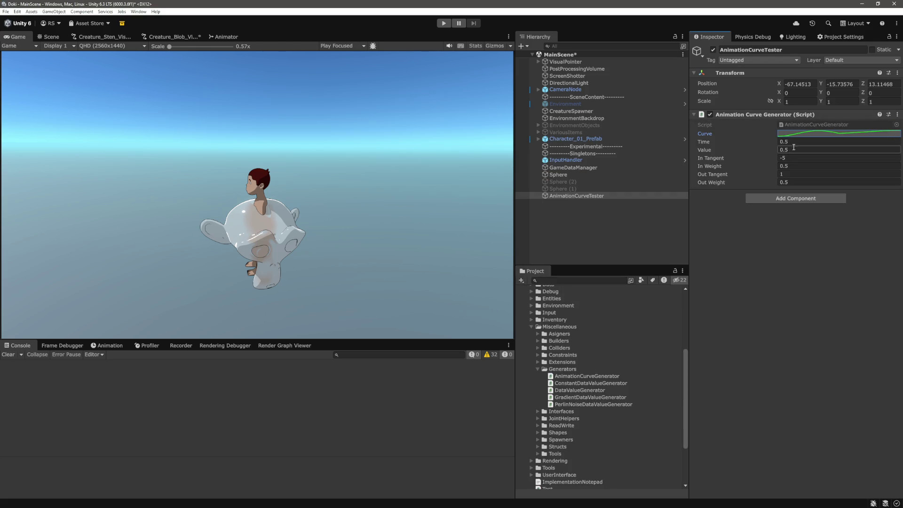
Set In Weight to 0.1 and view the curve in a centred Curve window.
click(797, 165)
text(0.1)
key(Return)
click(844, 132)
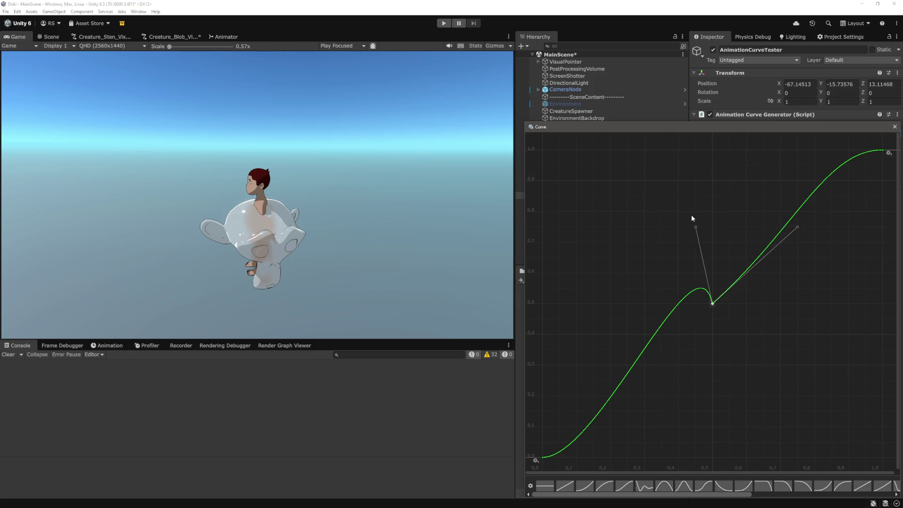
drag(826, 128, 526, 123)
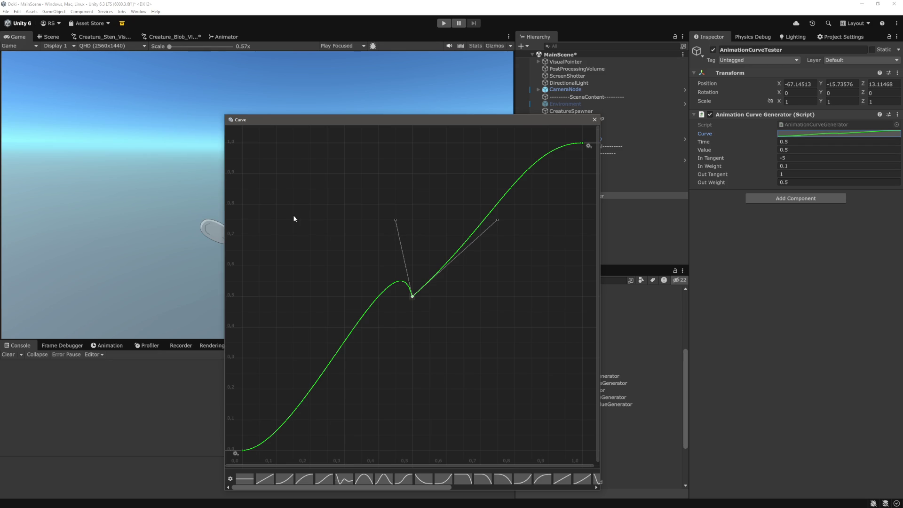
Change In Tangent to -10 and inspect the sharpened middle key.
click(782, 158)
click(794, 158)
text(-10)
key(Return)
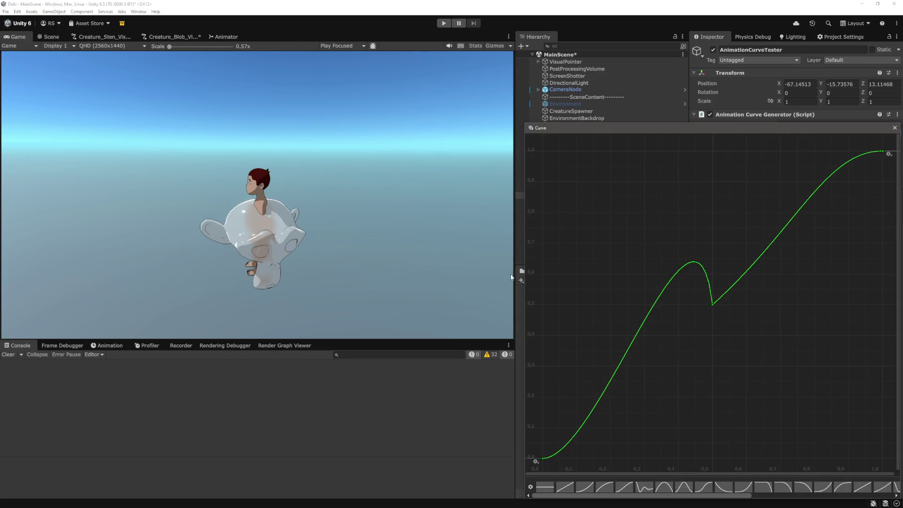
click(714, 303)
drag(793, 132, 425, 134)
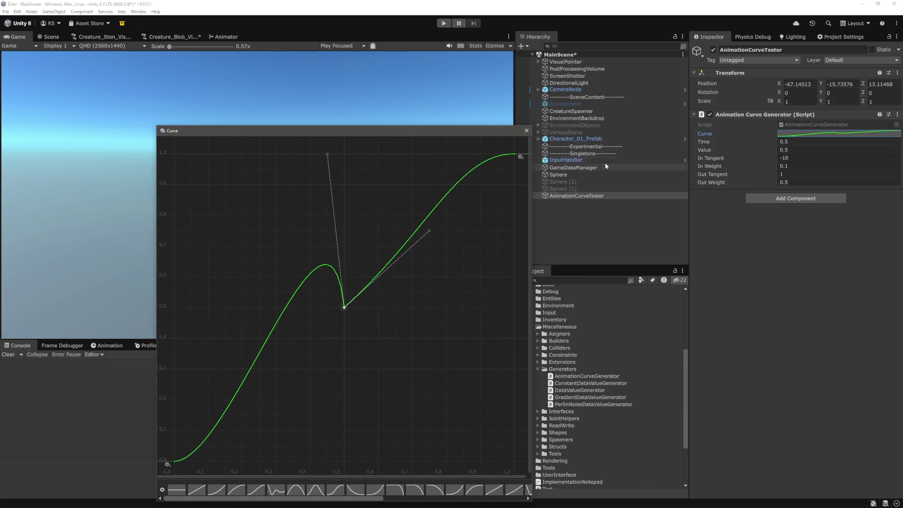
click(527, 131)
click(841, 158)
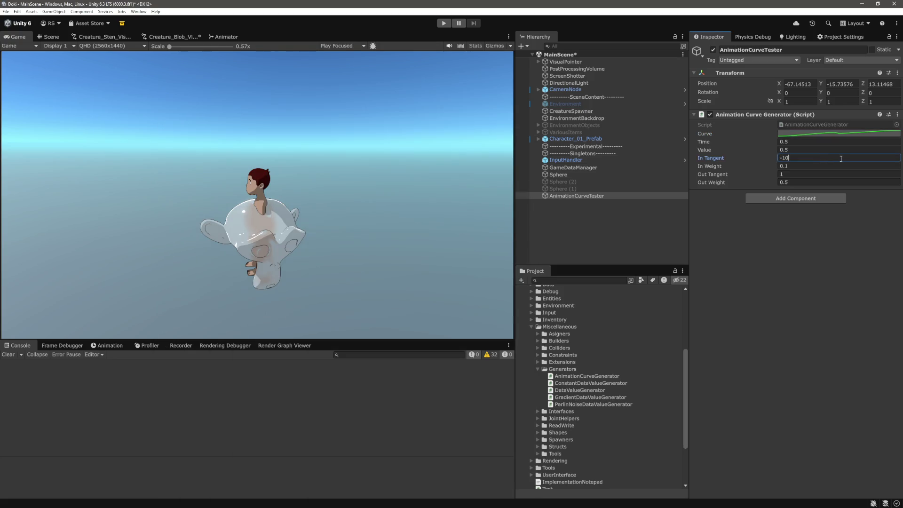
text(0)
Confirm the In Tangent edit and pan the Curve editor to view the middle key.
key(Return)
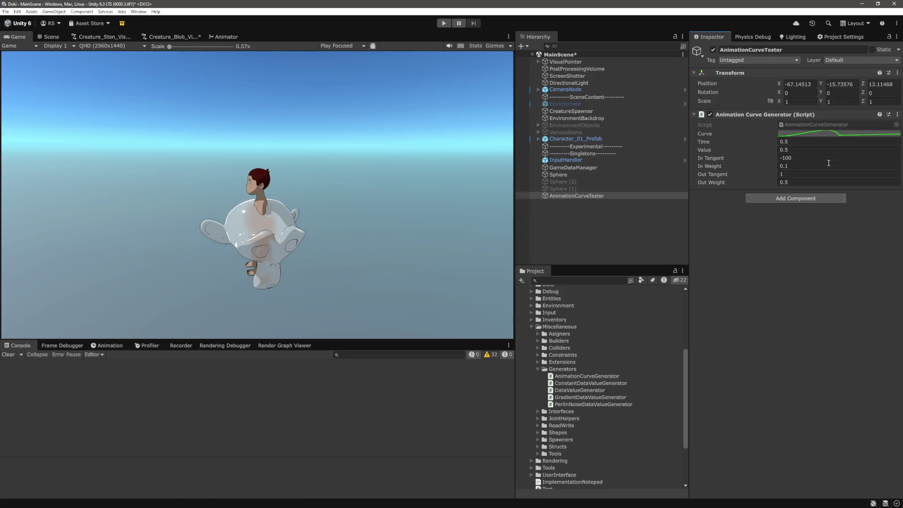
click(827, 134)
click(712, 398)
scroll(771, 299, down, 5)
mouse_move(814, 273)
mouse_down()
mouse_move(667, 282)
mouse_move(740, 273)
mouse_up()
scroll(739, 273, down, 4)
scroll(743, 273, up, 3)
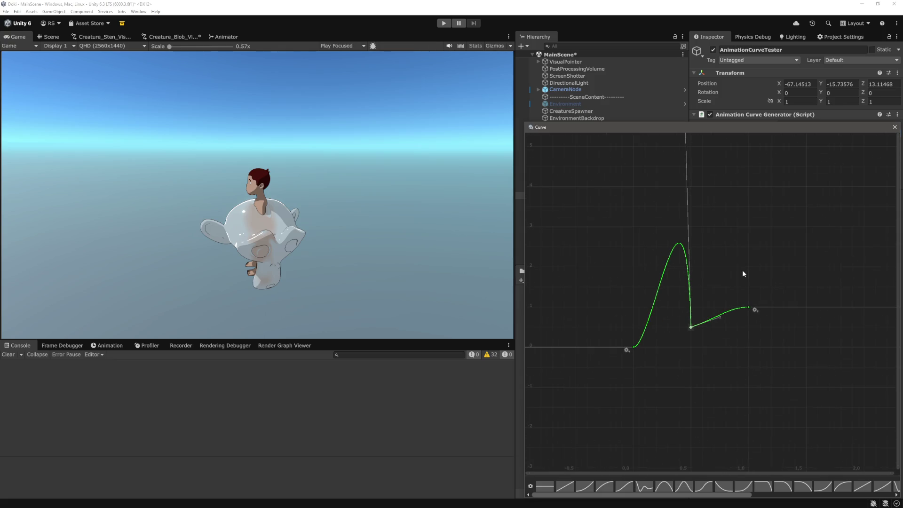
drag(743, 274, 761, 293)
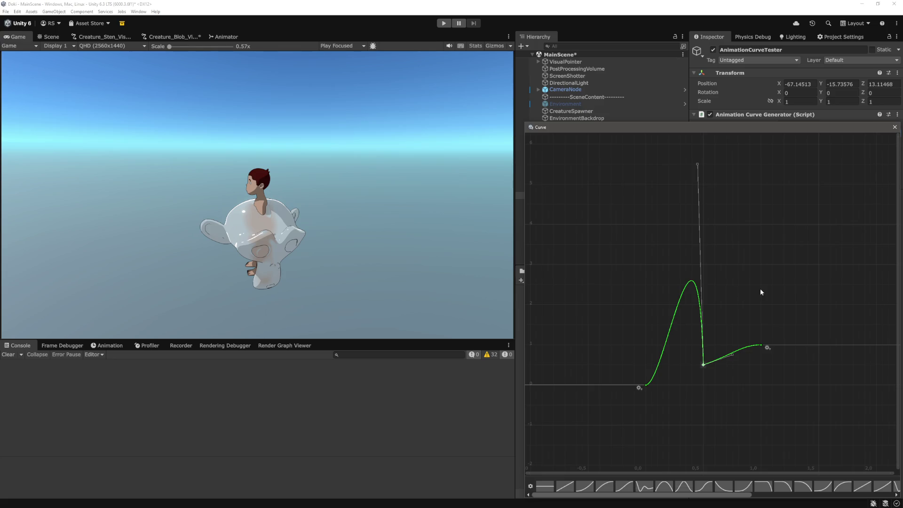
click(894, 127)
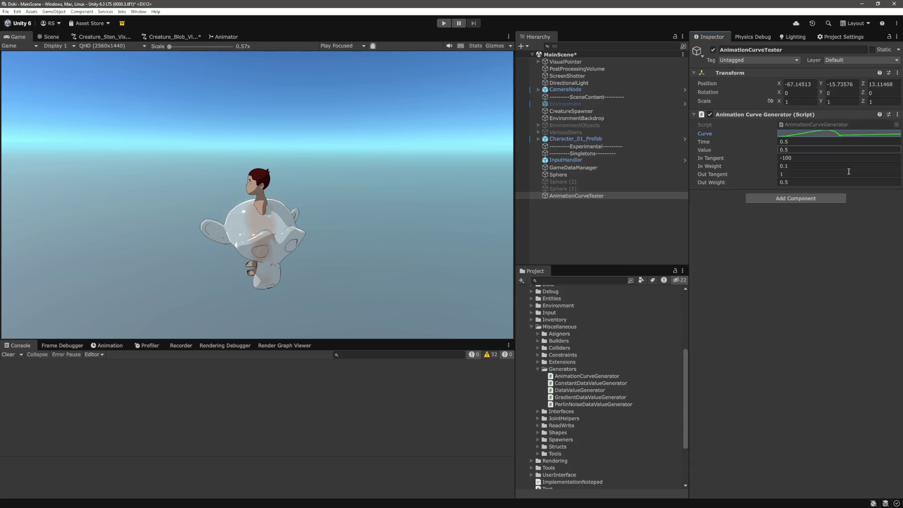
Set the middle key's In Weight to 0.01.
click(805, 166)
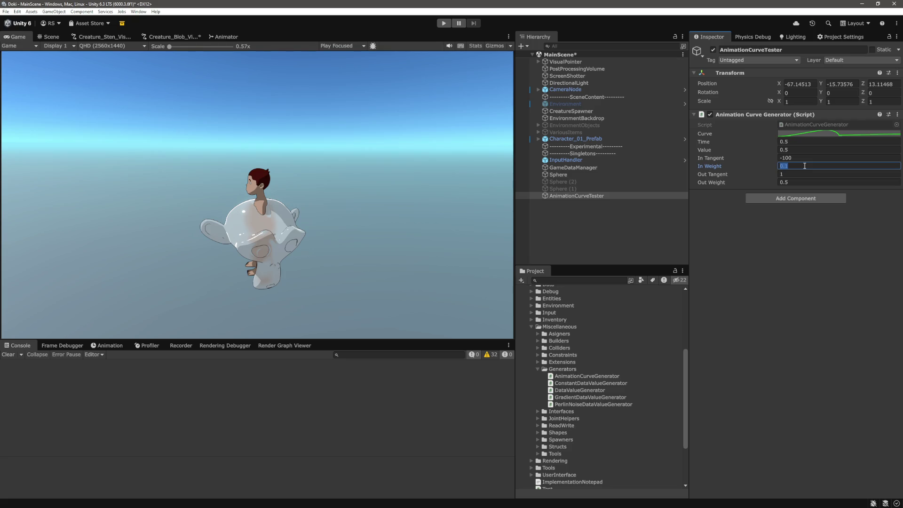
text(0)
click(837, 133)
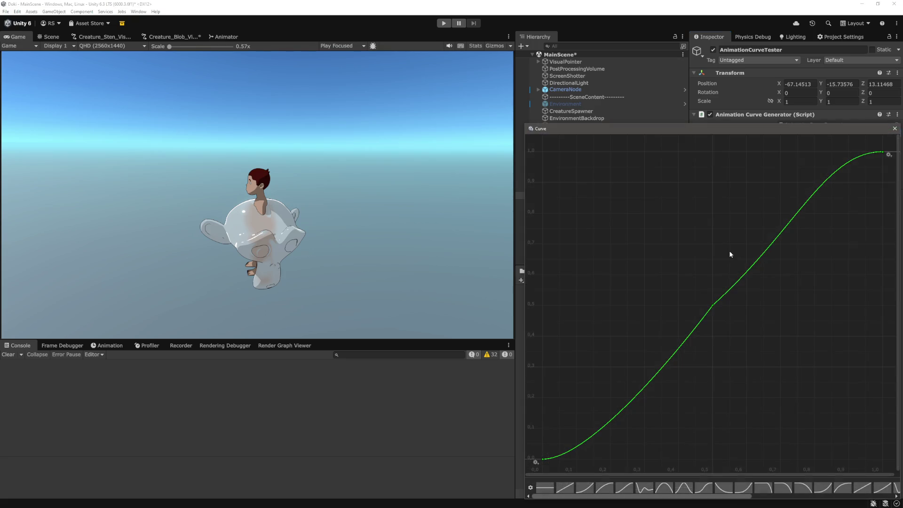
click(710, 309)
scroll(738, 320, up, 3)
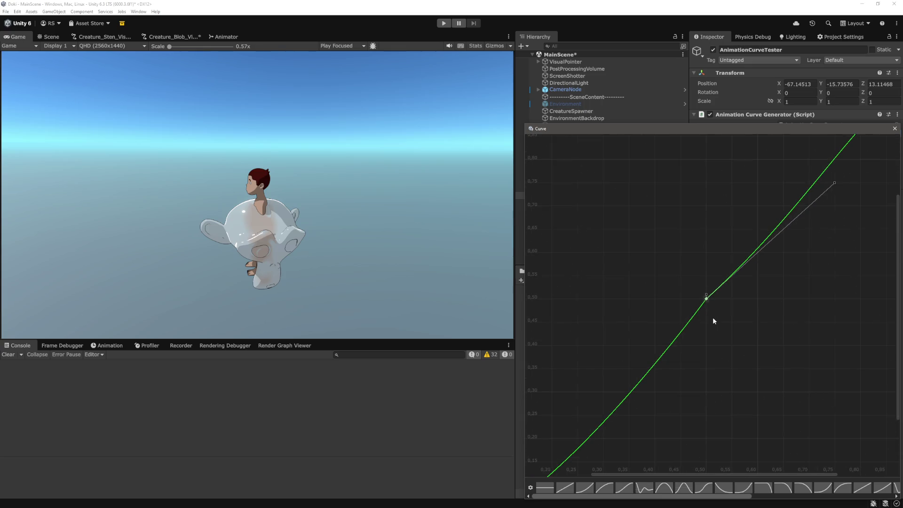
click(895, 129)
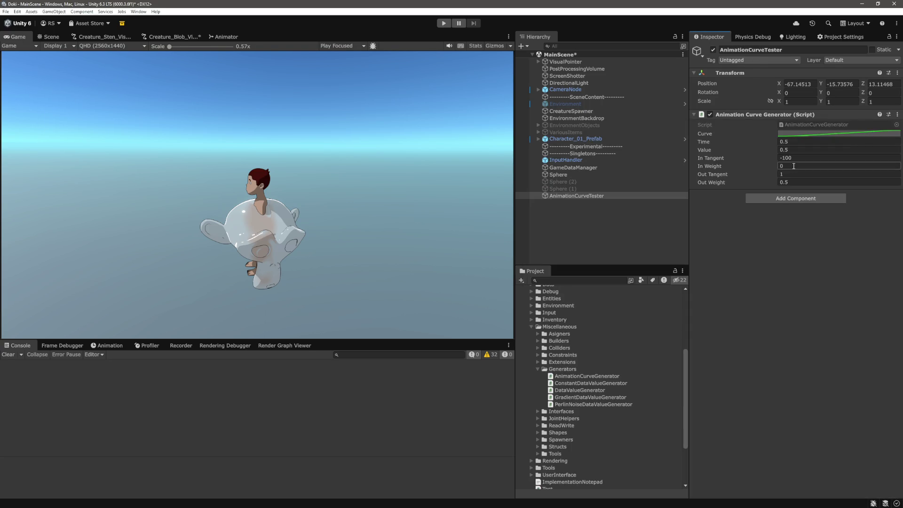
text(1)
click(854, 133)
click(894, 128)
click(809, 166)
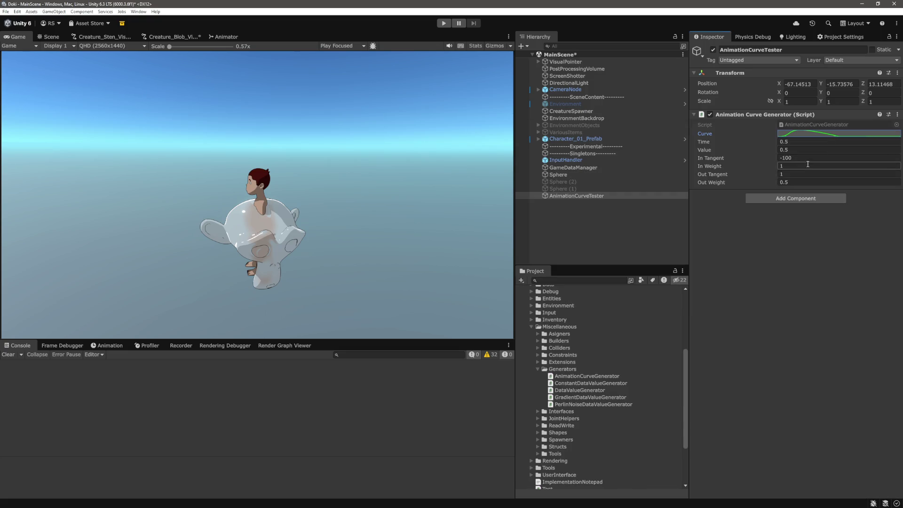
text(0.01)
key(Return)
Inspect the new sharp dip in the Curve editor, framing the whole curve.
click(845, 134)
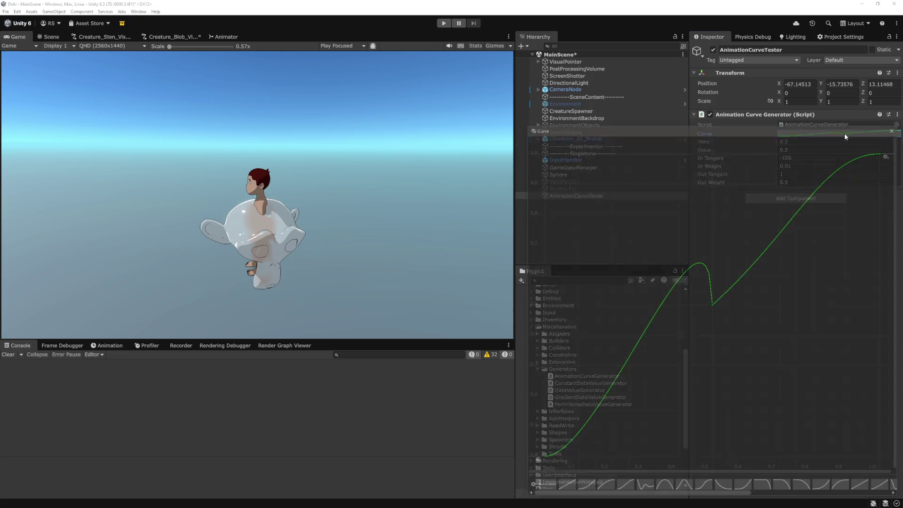
click(713, 304)
scroll(724, 282, up, 5)
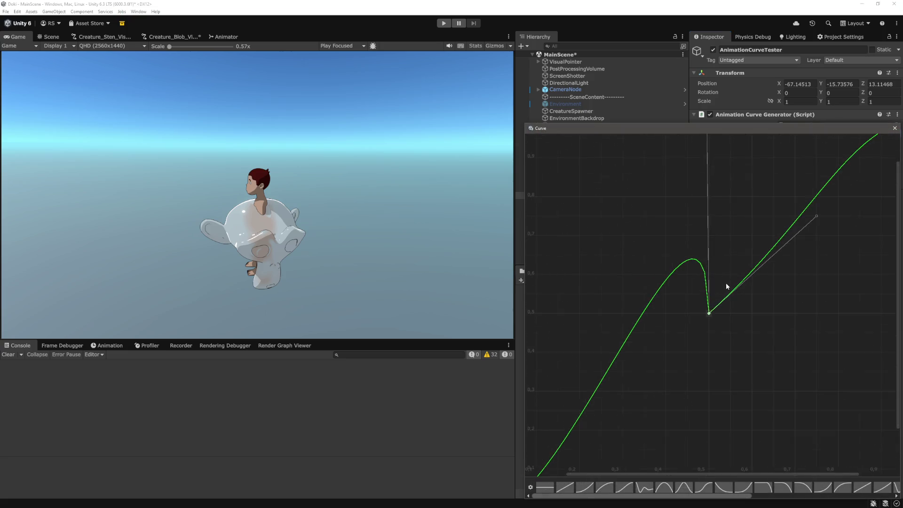
scroll(721, 295, up, 2)
scroll(710, 255, down, 5)
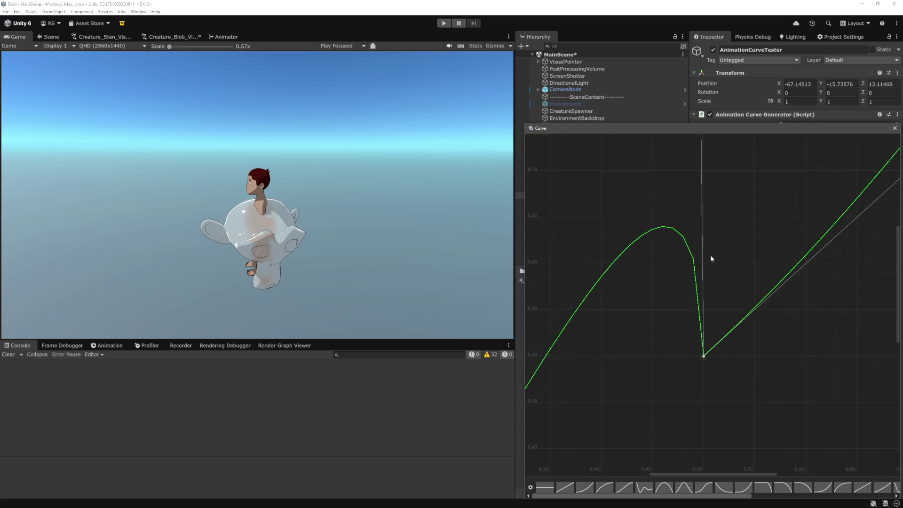
key(a)
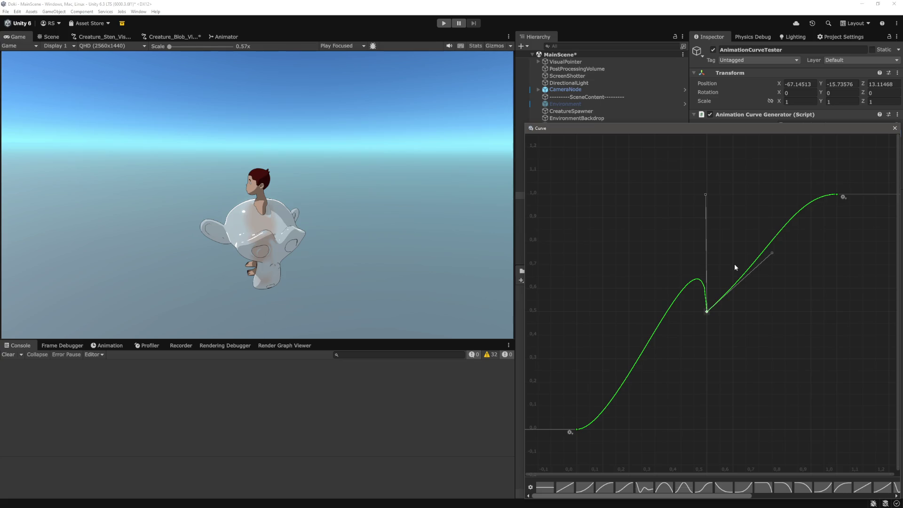
click(577, 430)
click(707, 311)
Read the Keyframe weightedMode and WeightedMode enum docs, then return to the Keyframe page.
key(Escape)
key(alt+Tab)
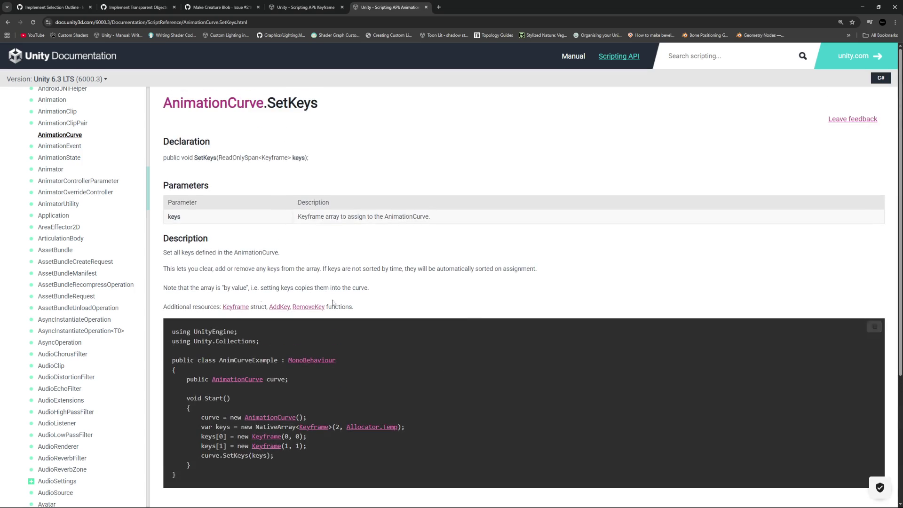
click(311, 6)
scroll(272, 216, down, 10)
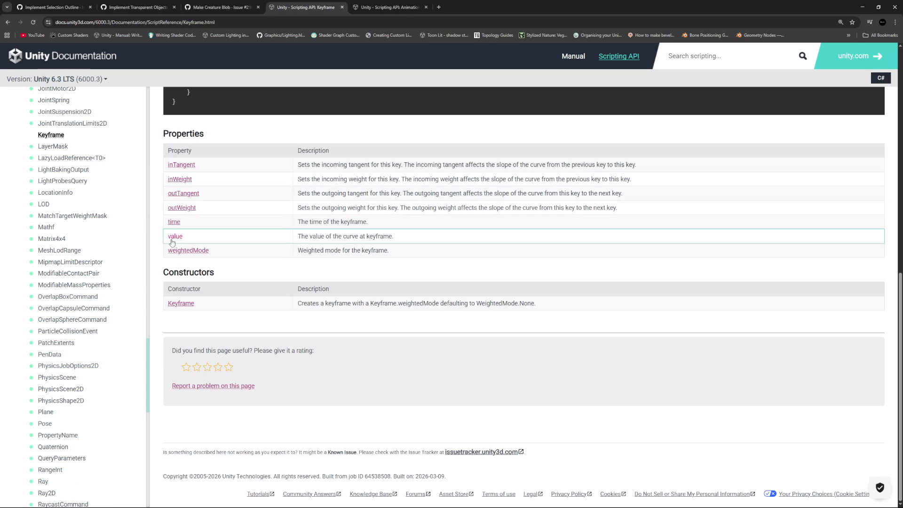
click(190, 252)
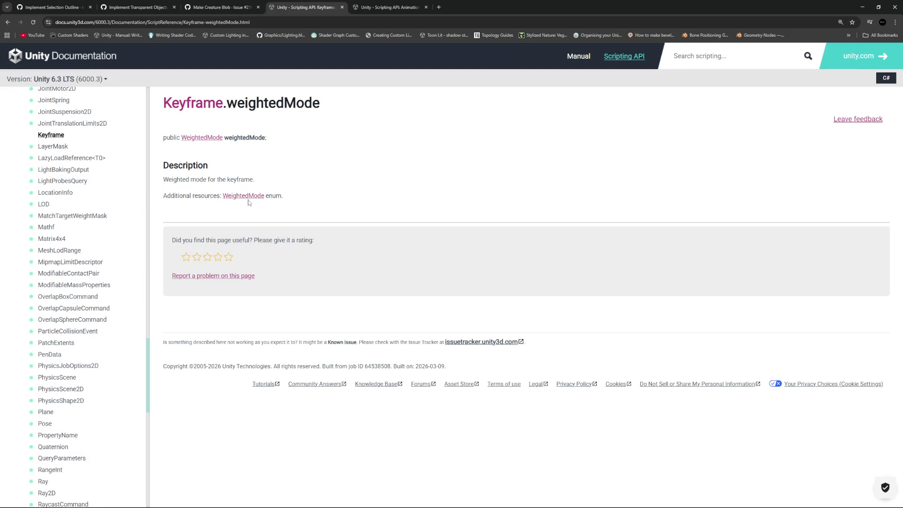
click(247, 196)
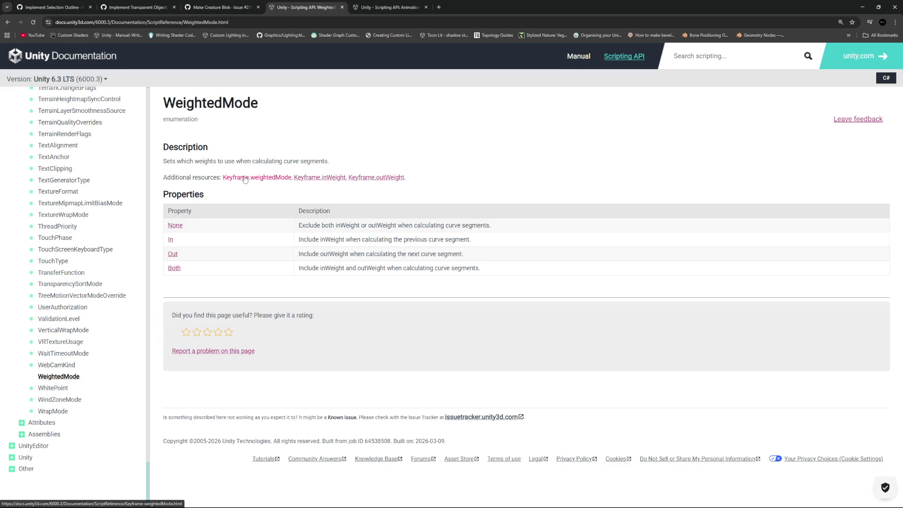
click(7, 22)
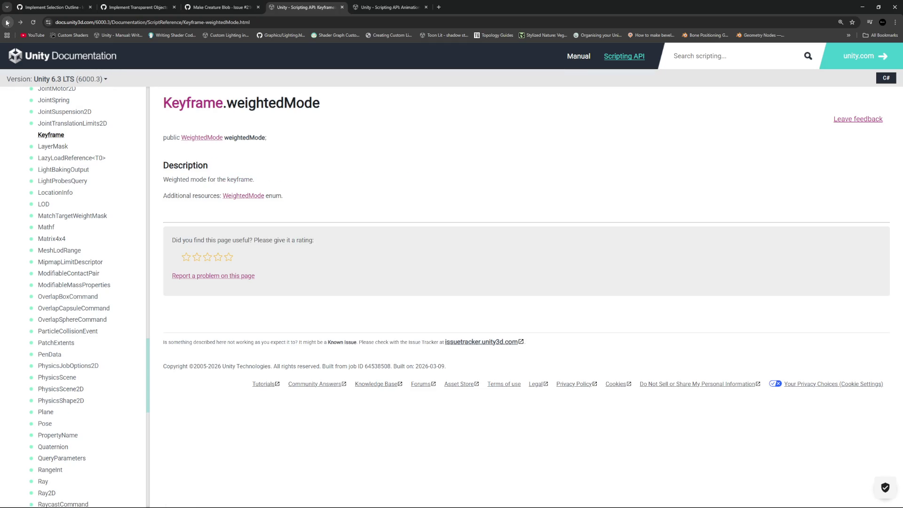
click(7, 22)
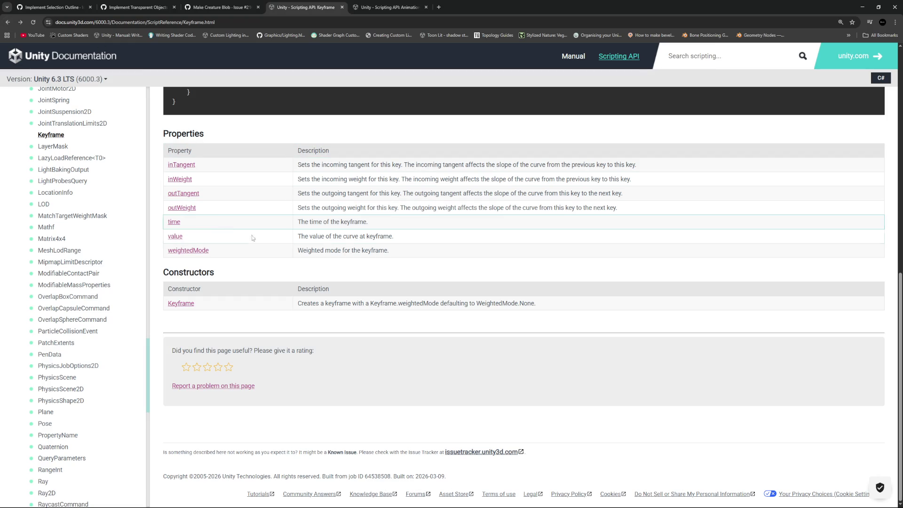
key(alt+Tab)
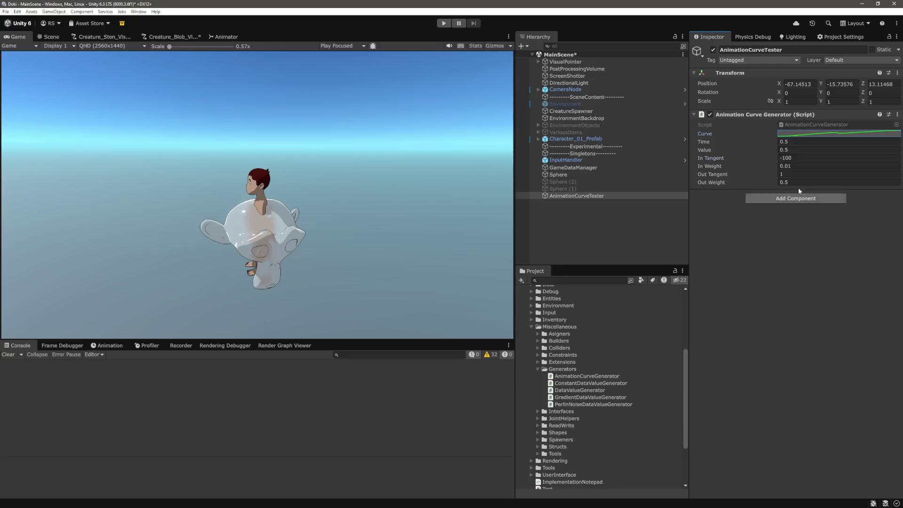
Try an In Tangent of 0.1 on the test curve's middle key and check the shape.
click(856, 133)
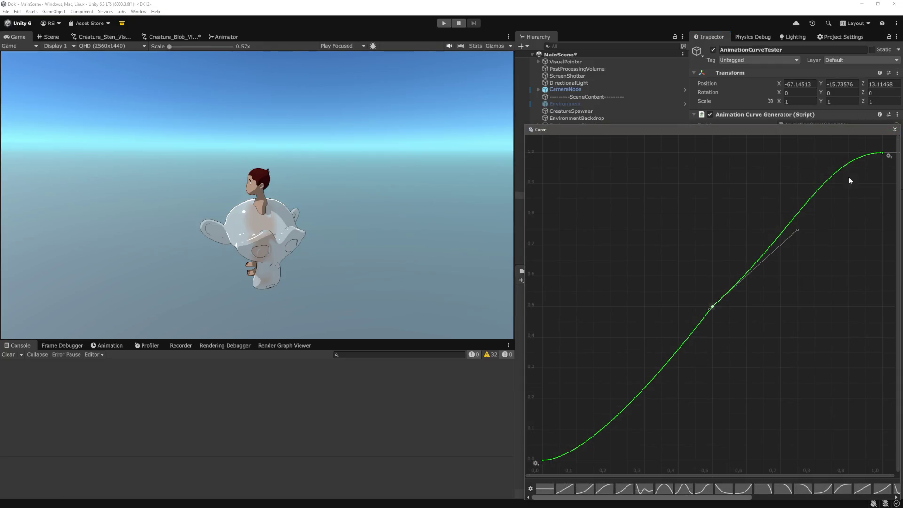
click(894, 129)
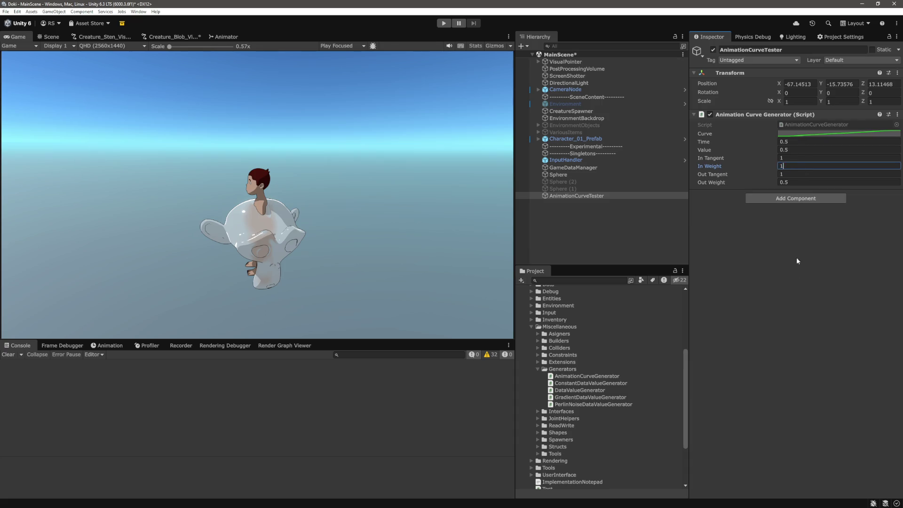
click(834, 134)
click(712, 302)
click(894, 125)
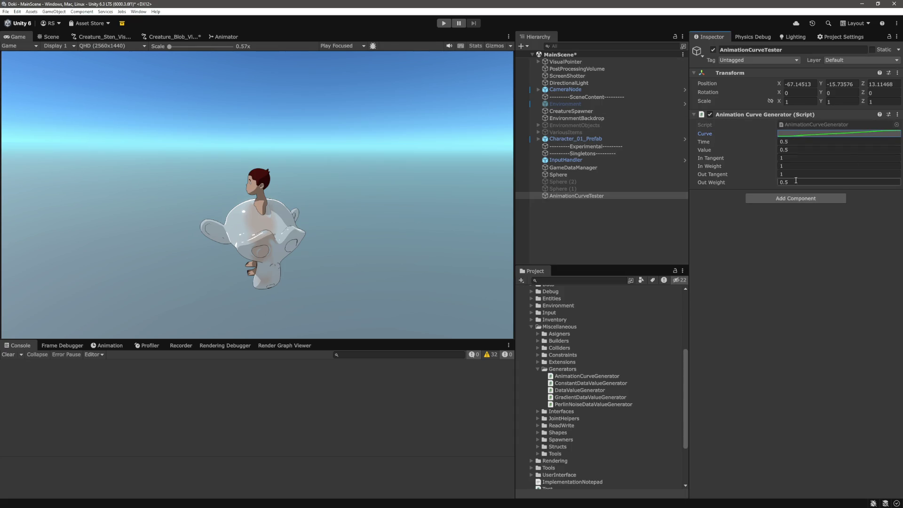
double_click(801, 157)
text(0.1)
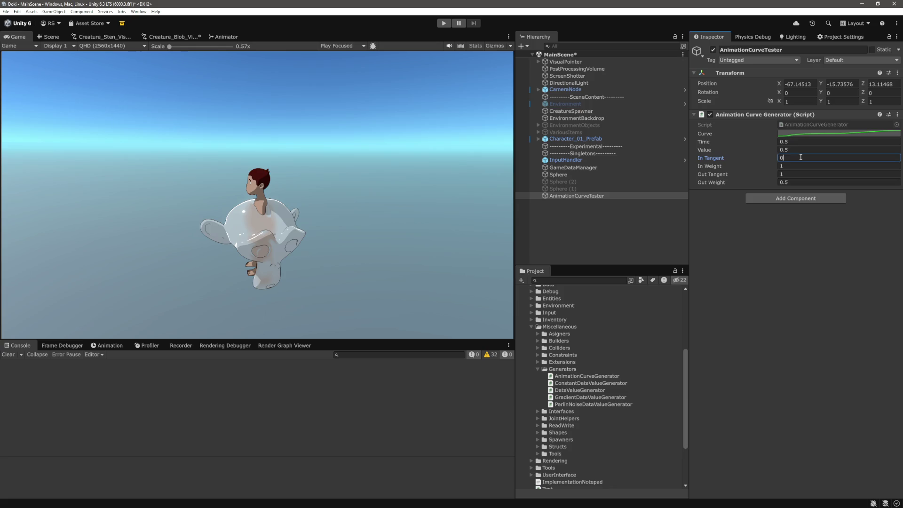
key(Tab)
click(837, 135)
click(713, 303)
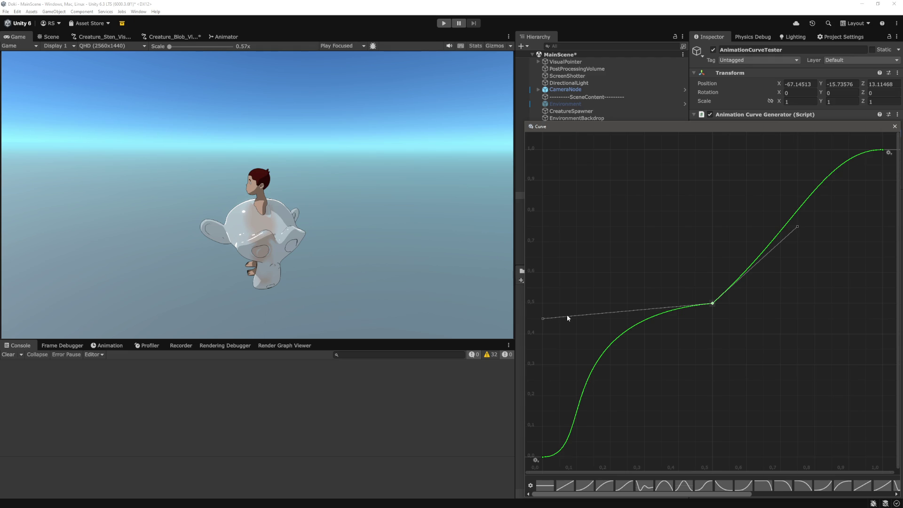
click(894, 125)
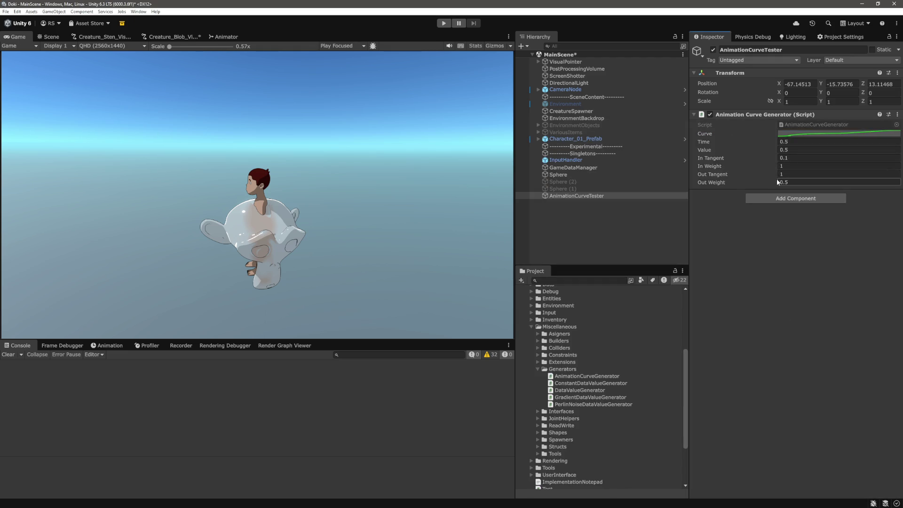
Set the middle key's In Tangent to 100000 and In Weight to 0.00001.
click(811, 156)
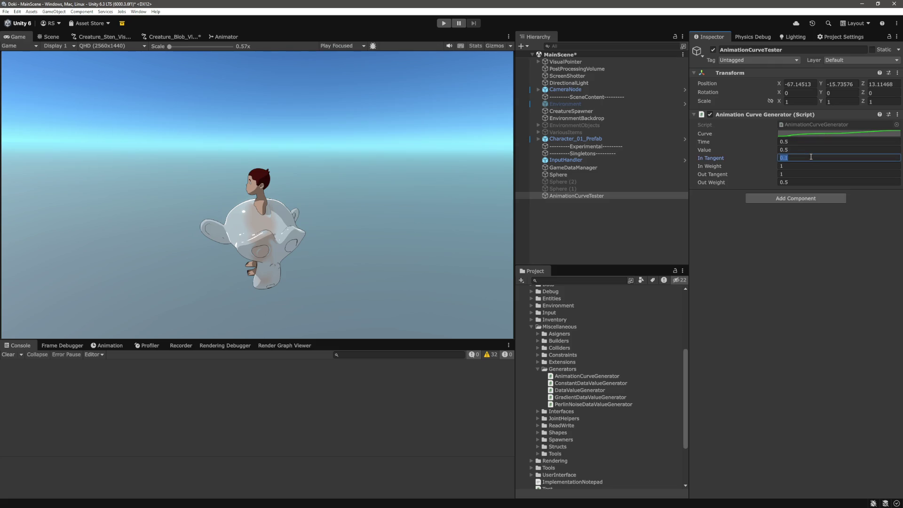
text(1000)
text(00)
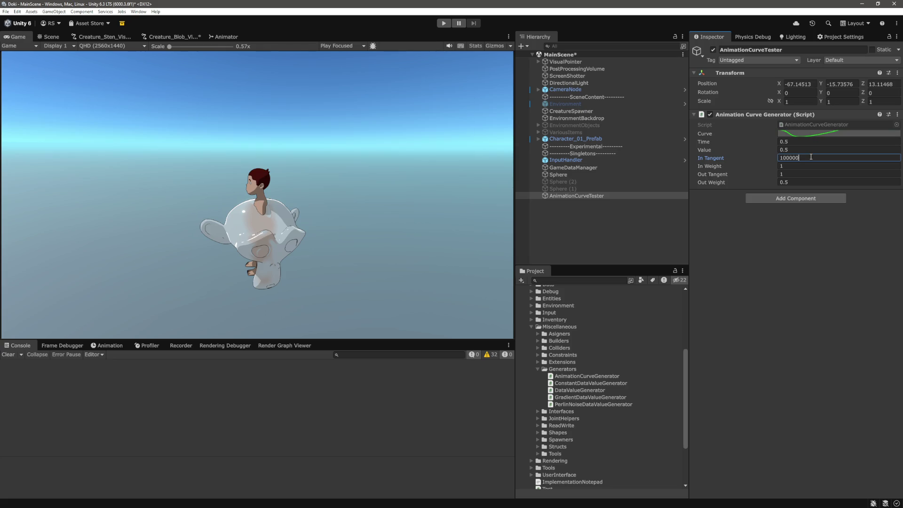
click(794, 166)
text(0.)
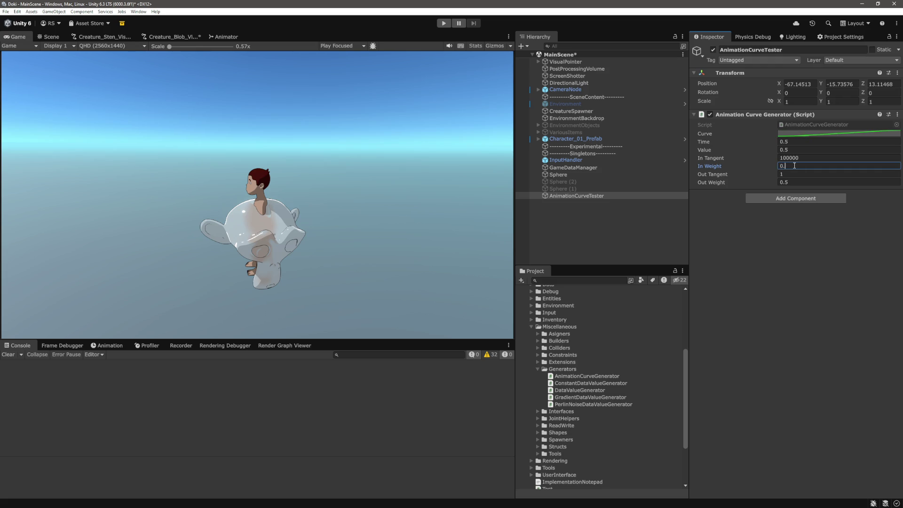
text(00001)
key(Return)
Inspect the steep rise, then open the Creature_Blob graph's arch-shaped Animation Curve.
click(828, 134)
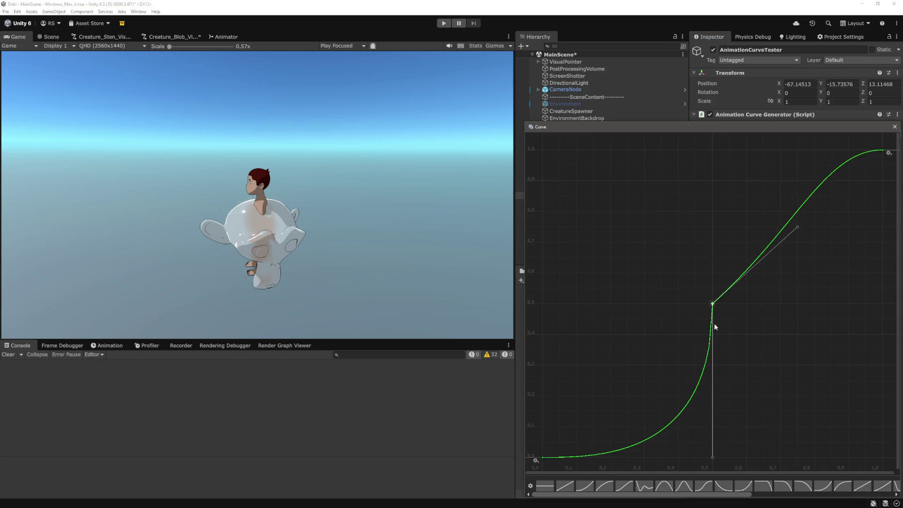
scroll(711, 363, up, 10)
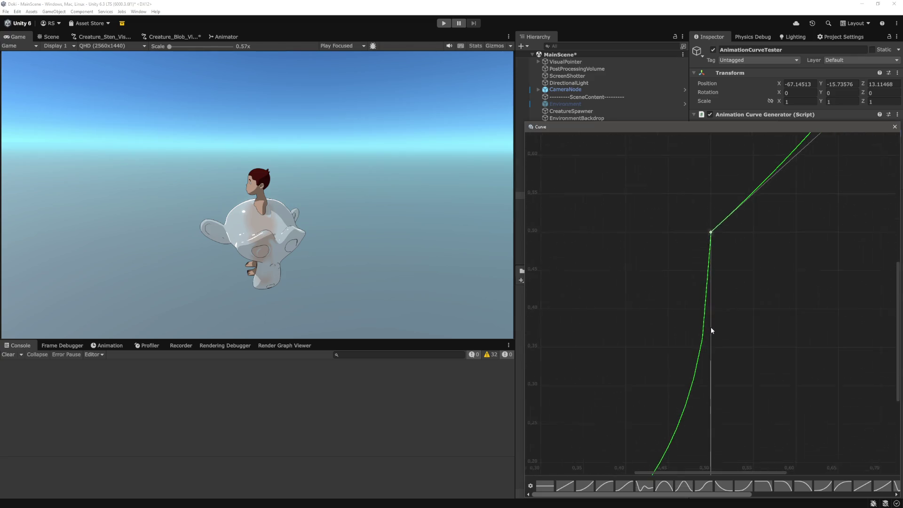
scroll(691, 354, down, 8)
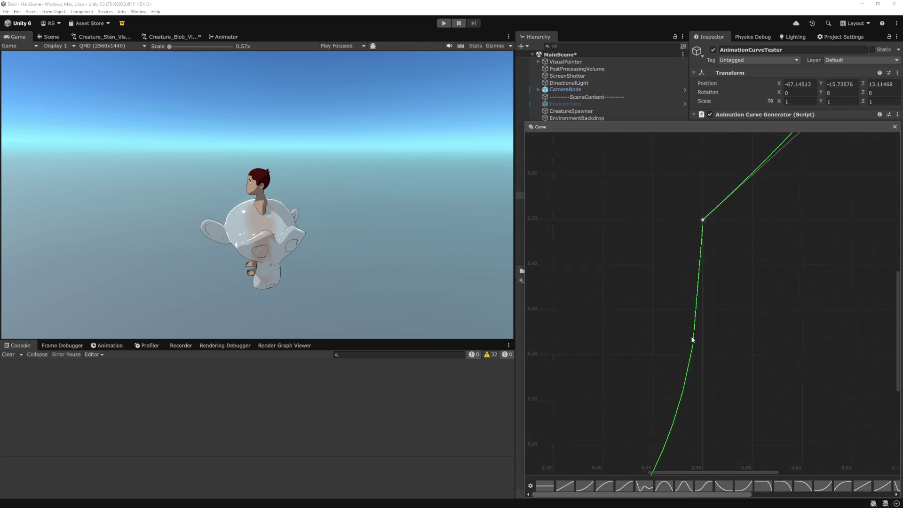
scroll(696, 335, down, 3)
click(894, 126)
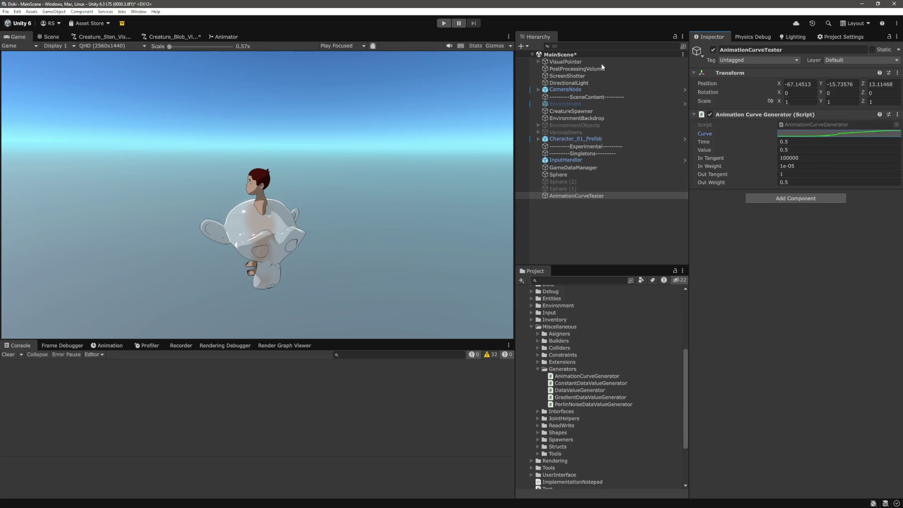
click(186, 37)
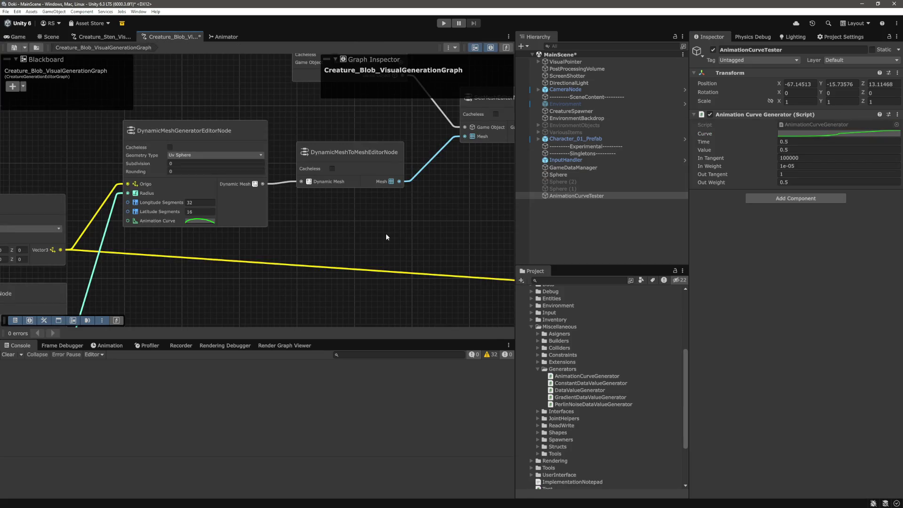
click(203, 223)
click(219, 464)
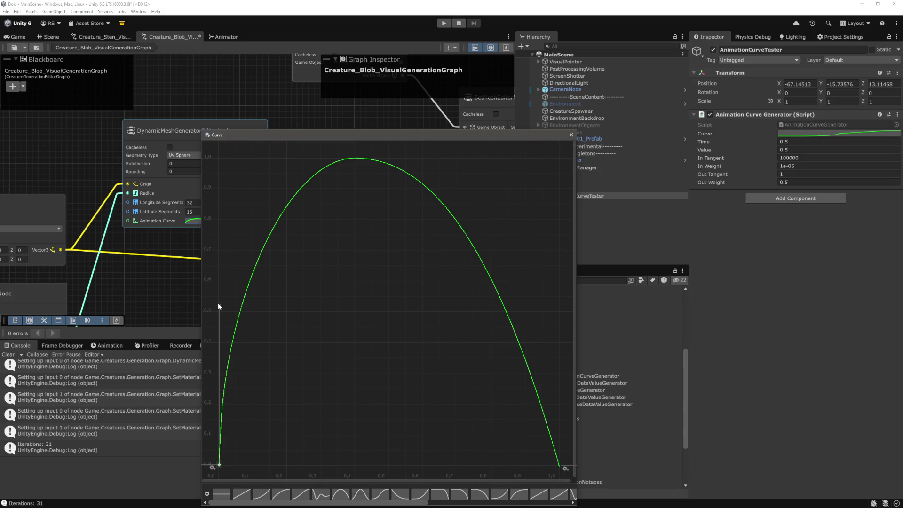
scroll(236, 409, up, 1)
scroll(236, 410, up, 5)
drag(353, 351, 410, 308)
scroll(361, 413, up, 1)
scroll(389, 311, up, 3)
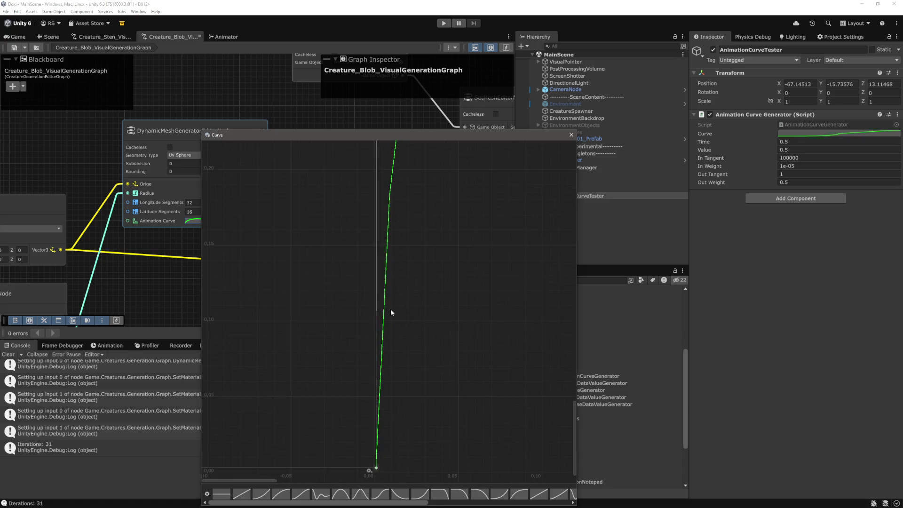
scroll(389, 315, down, 6)
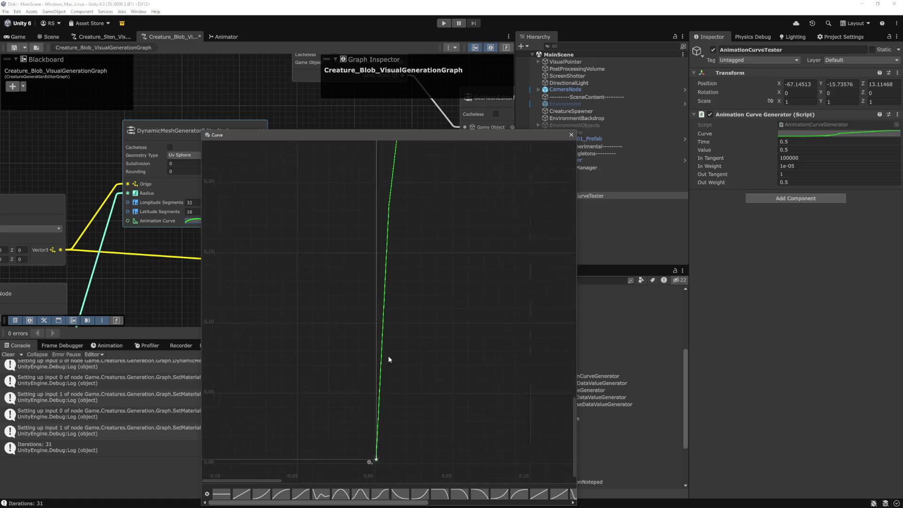
scroll(388, 359, down, 6)
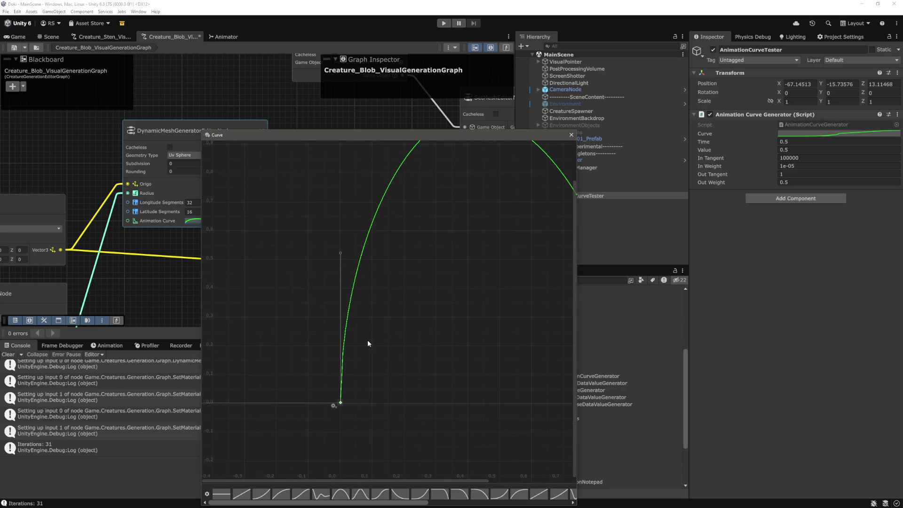
key(a)
drag(296, 335, 400, 321)
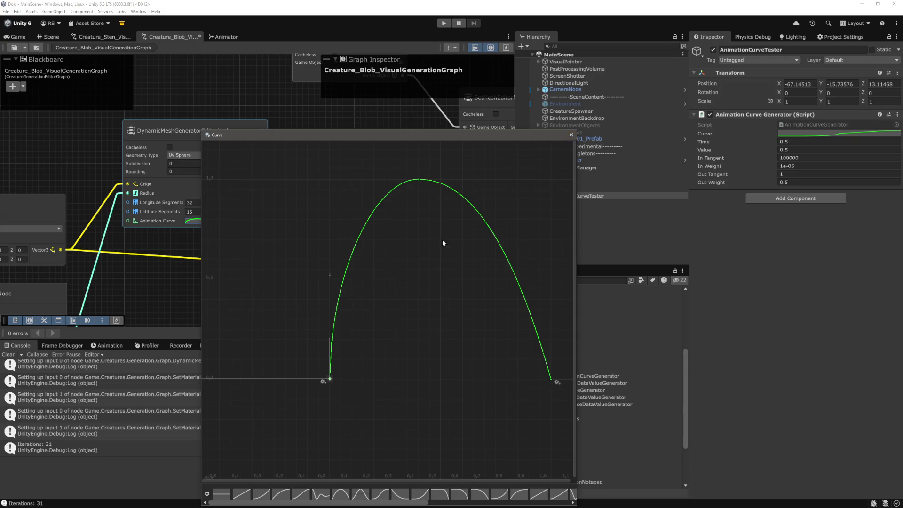
drag(513, 229, 386, 217)
click(405, 367)
drag(385, 368, 521, 365)
click(308, 368)
drag(396, 375, 295, 374)
click(434, 365)
drag(412, 371, 451, 382)
click(351, 363)
Give the tester curve's middle key an In Tangent of Infinity to see the step shape.
click(838, 134)
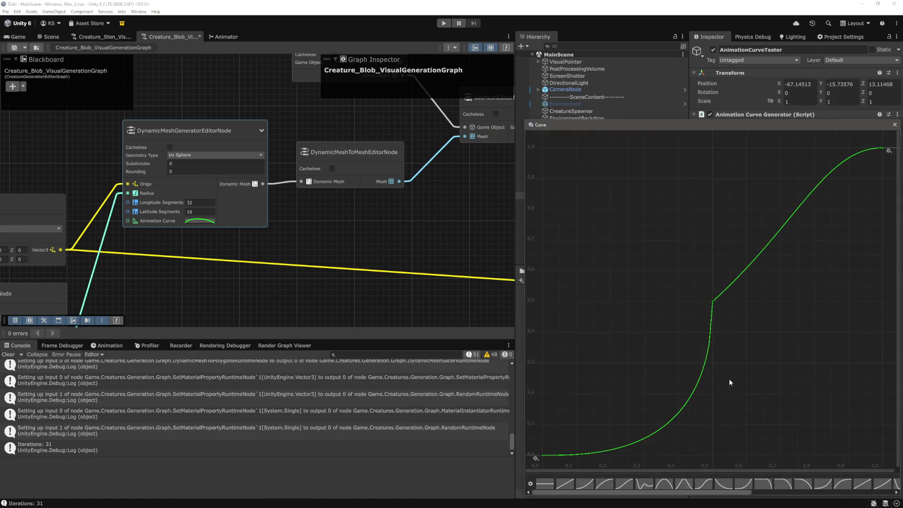
click(714, 302)
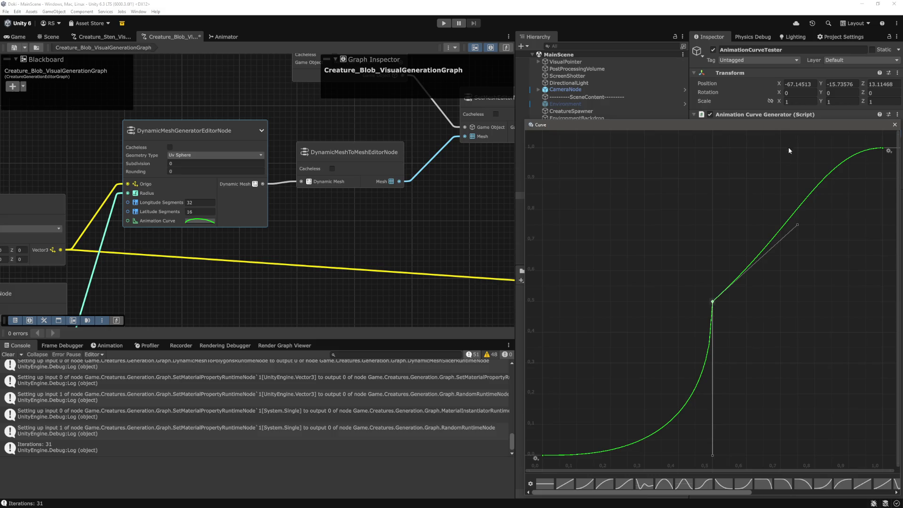
drag(798, 126, 532, 135)
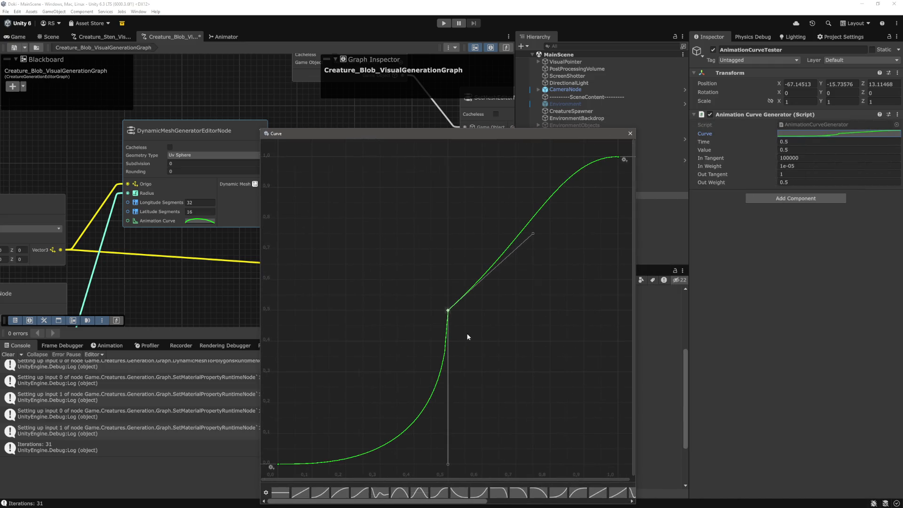
click(631, 134)
click(829, 158)
text(Infinity)
key(Return)
click(837, 134)
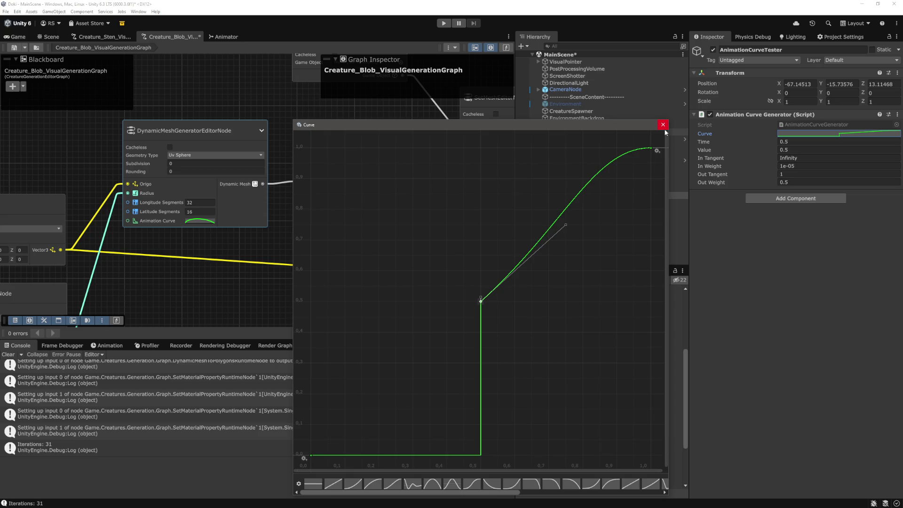
Try an In Weight of 0.02 and frame the curve's keys to inspect the change.
click(803, 166)
text(0.02)
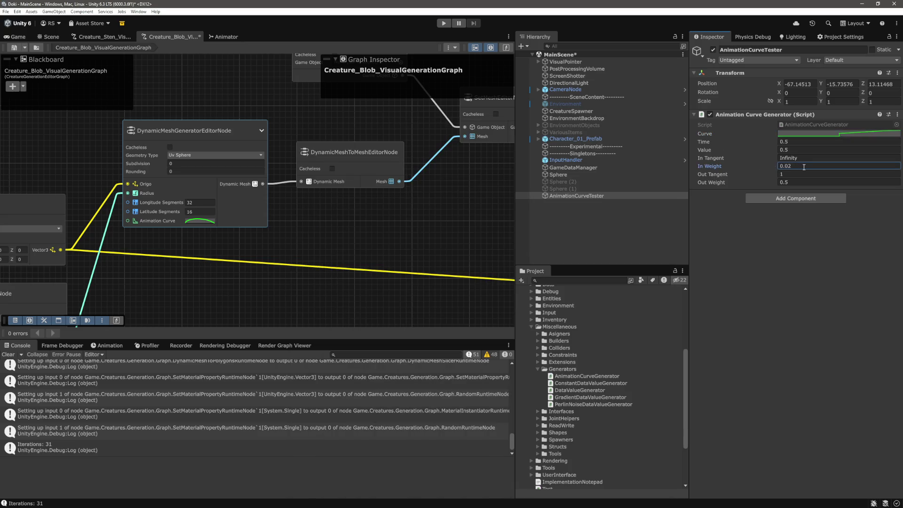
click(816, 134)
click(712, 307)
key(f)
key(a)
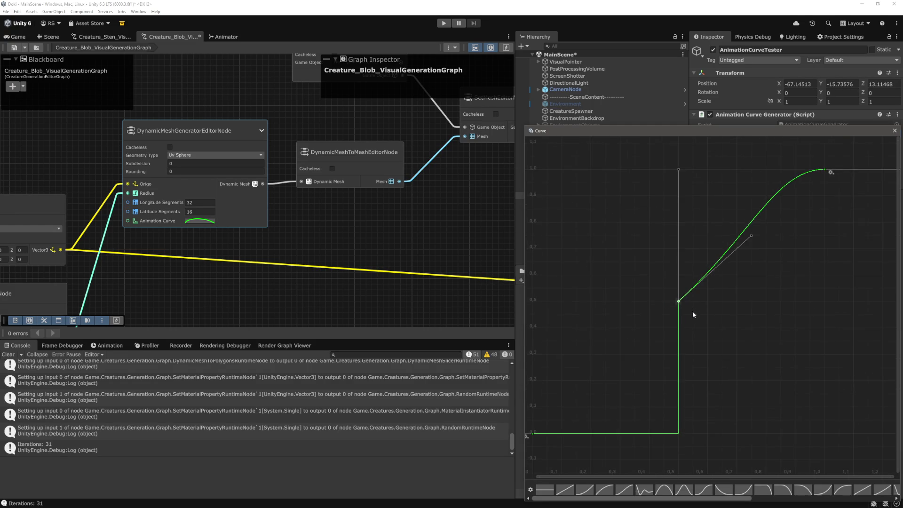
click(895, 131)
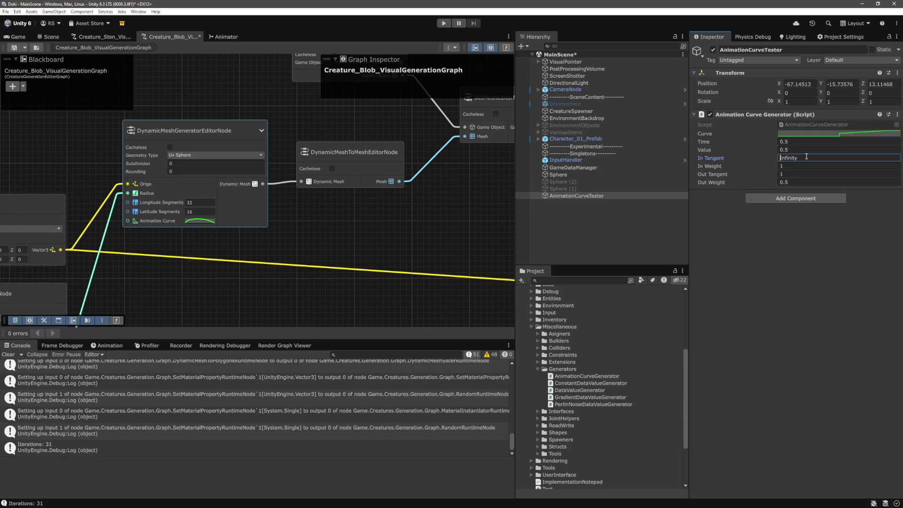
text(-)
click(884, 134)
click(712, 306)
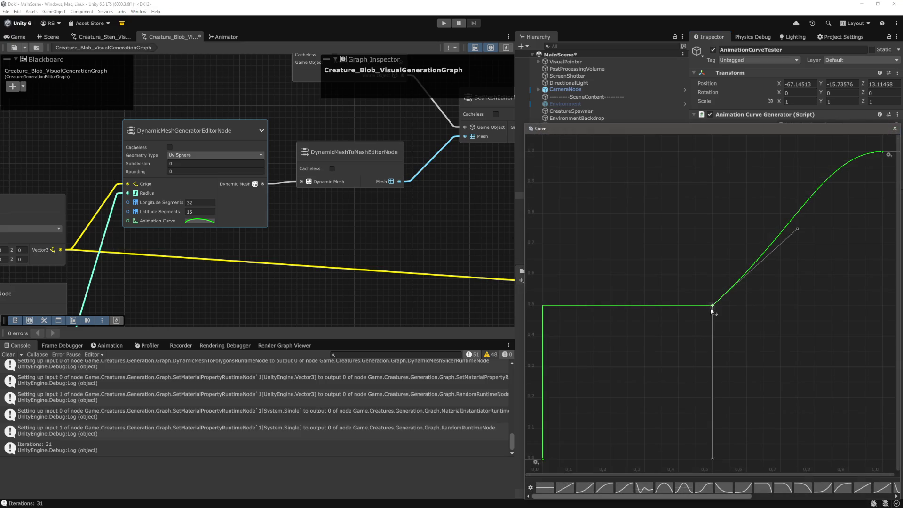
click(543, 459)
click(712, 306)
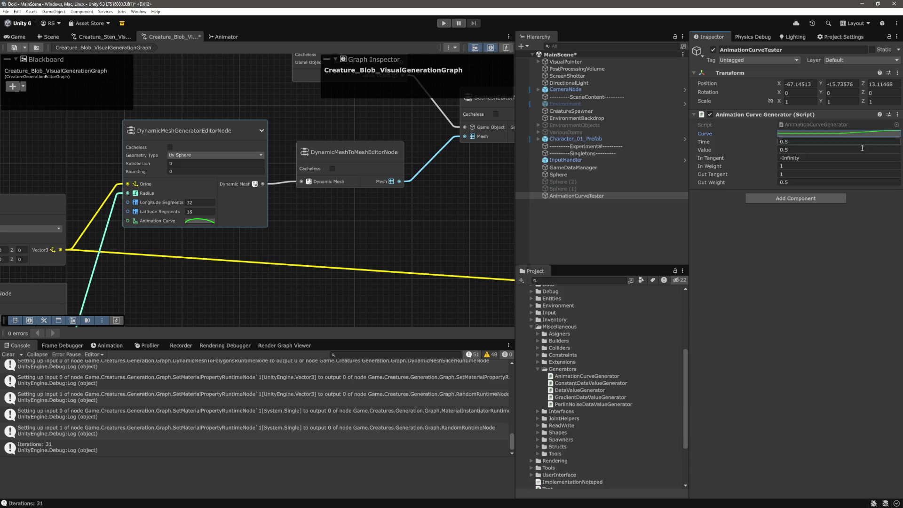
click(894, 129)
Set In Weight 0 and In Tangent 1 for a smooth S-curve through 0.5, 0.5.
click(788, 166)
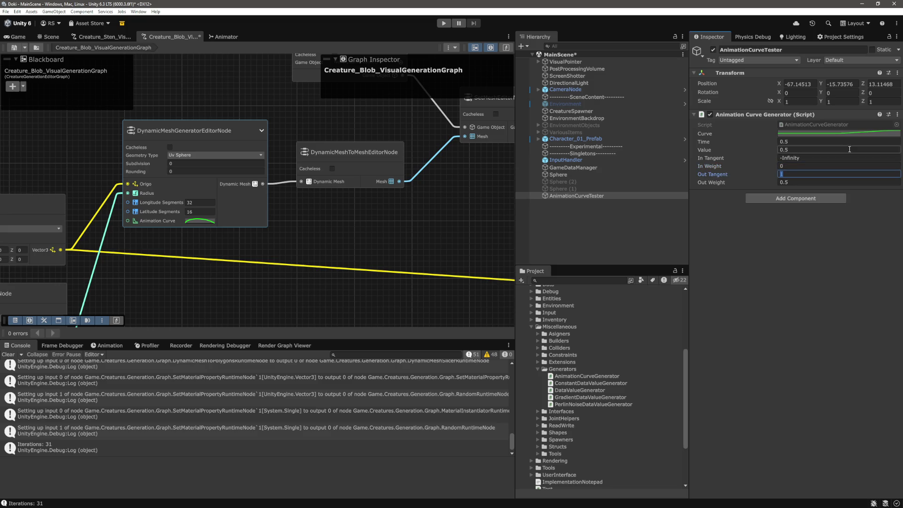
click(828, 134)
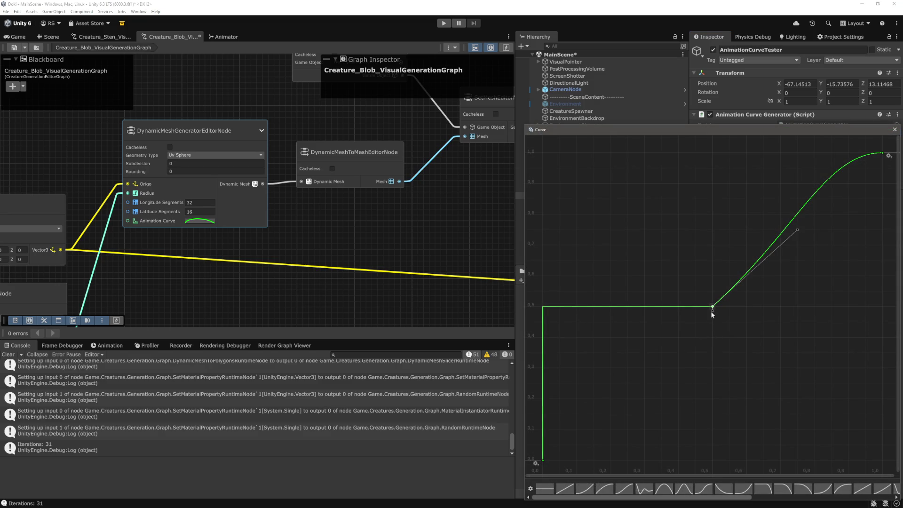
click(894, 131)
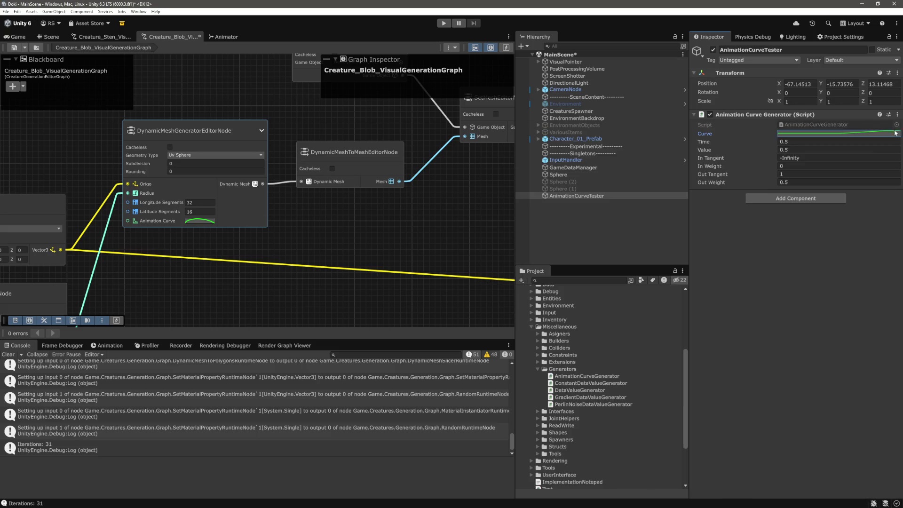
click(807, 158)
text(1)
key(Return)
click(841, 136)
drag(786, 127, 546, 113)
click(473, 289)
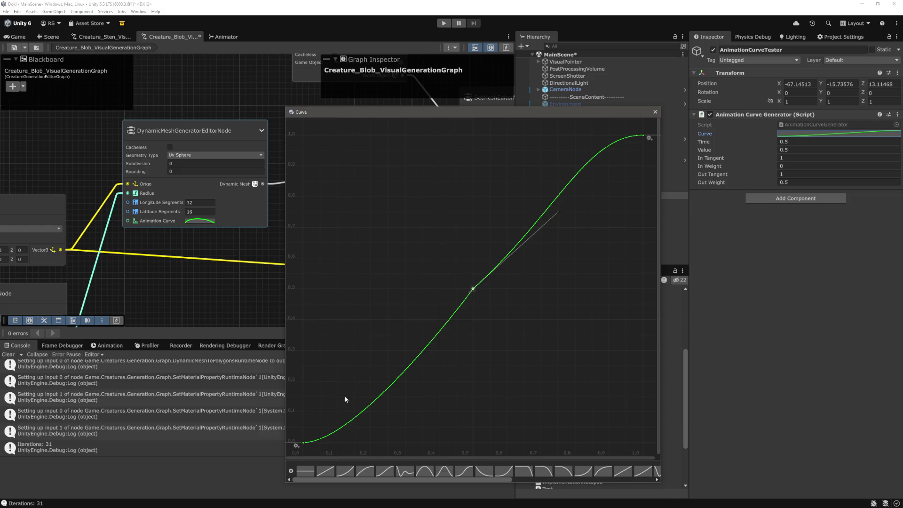
Inspect the first and middle keys' tangents in the Curve window.
click(303, 442)
click(323, 410)
click(472, 288)
click(655, 113)
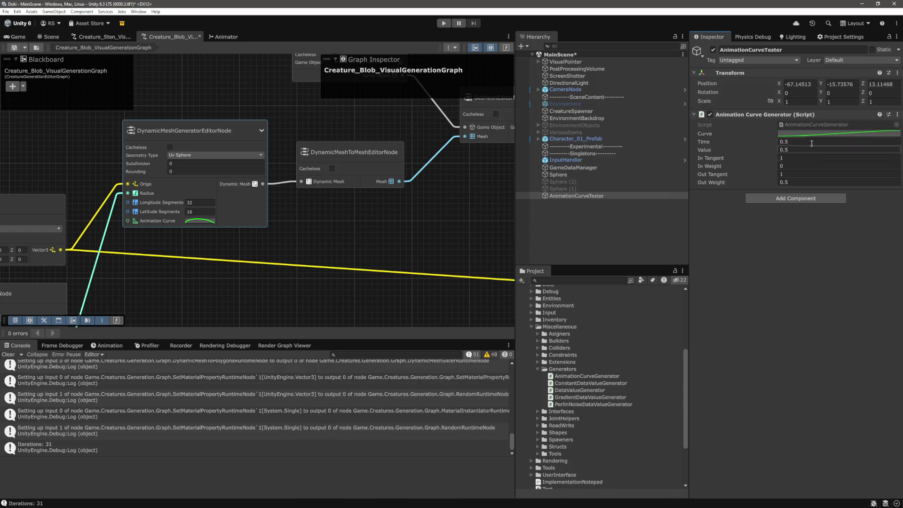
click(833, 133)
click(712, 304)
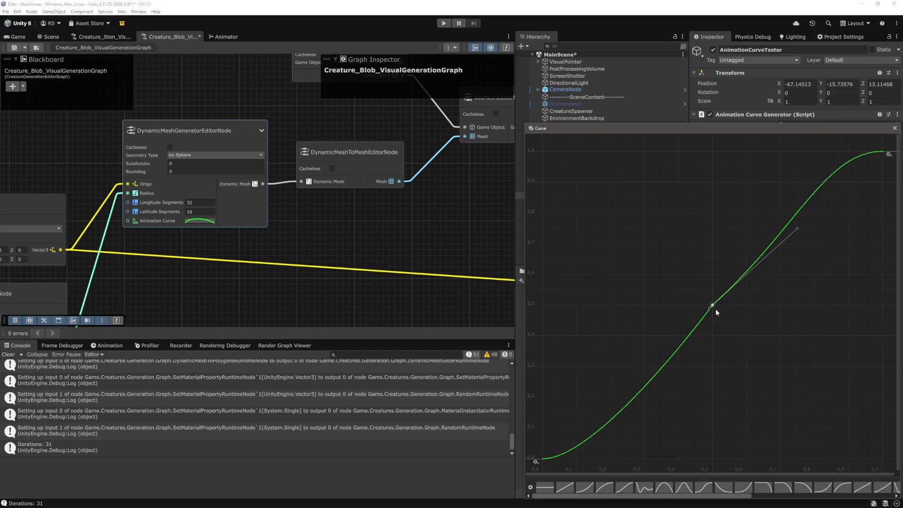
click(894, 128)
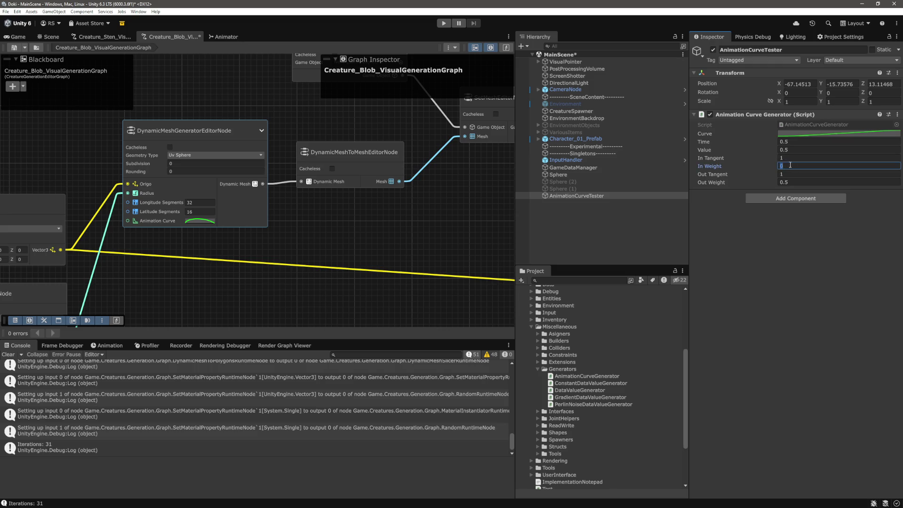
Set the middle key's In and Out Weights to 1 and check the curve.
click(796, 160)
click(817, 134)
click(713, 305)
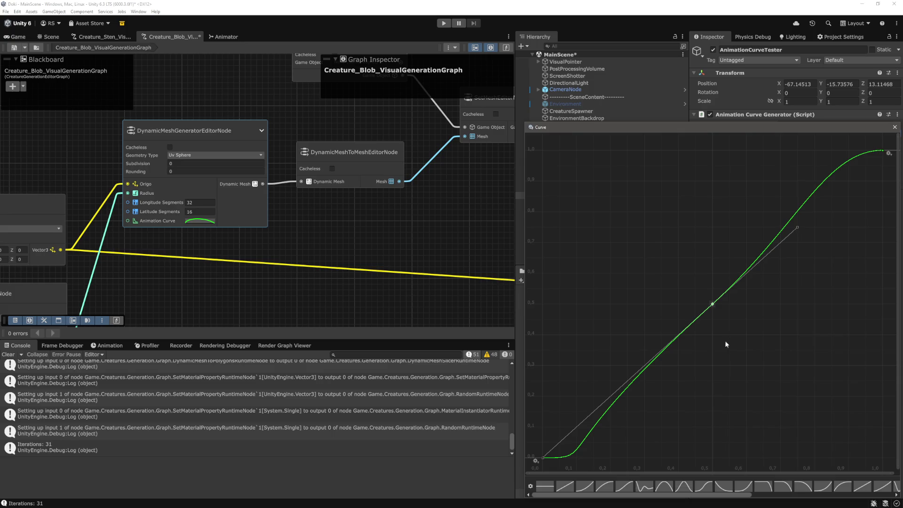
click(718, 7)
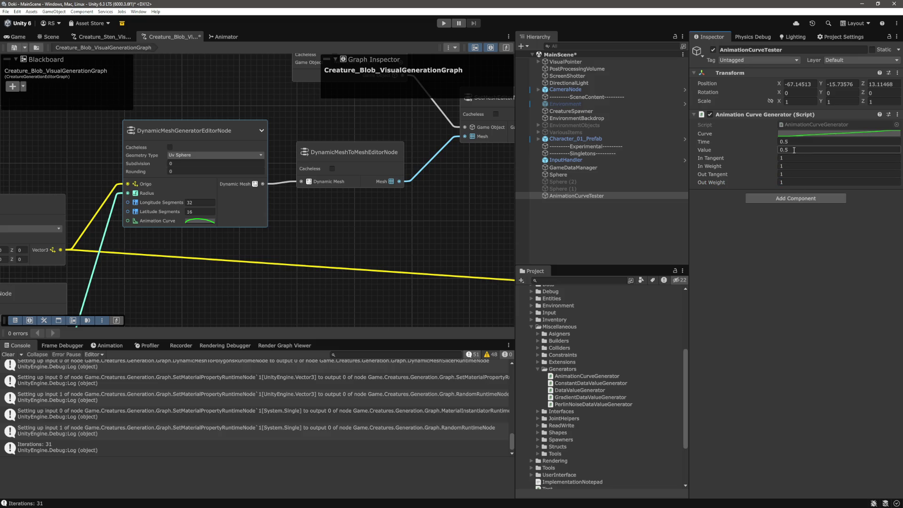
click(837, 133)
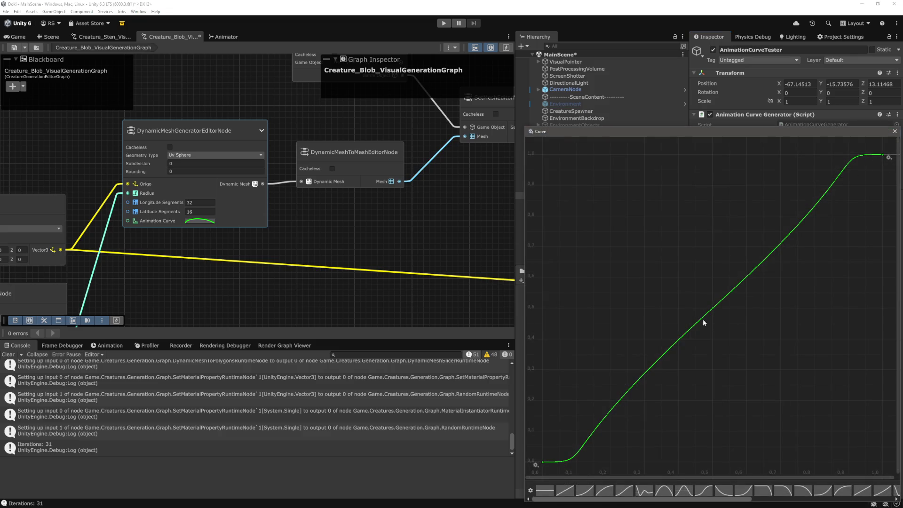
double_click(710, 312)
click(895, 131)
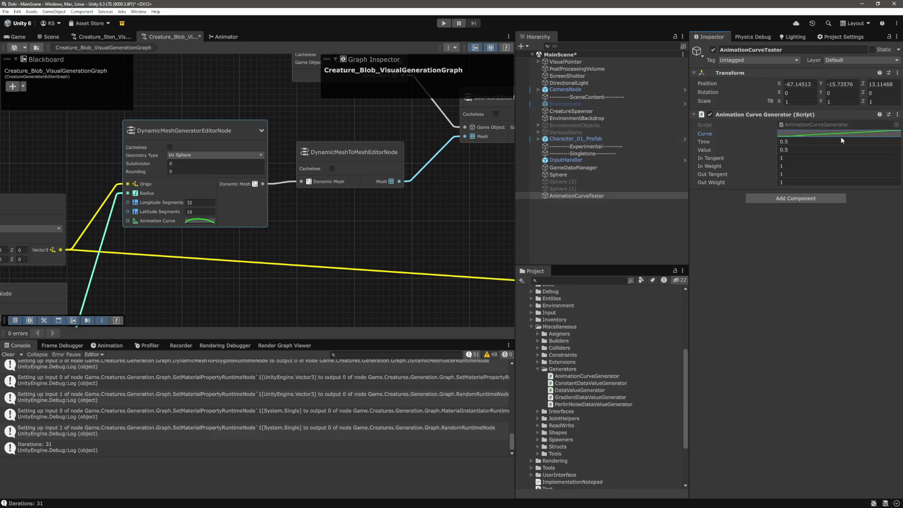
Set In and Out Tangents to -1 so the curve dips through 0.5, 0.5.
click(803, 160)
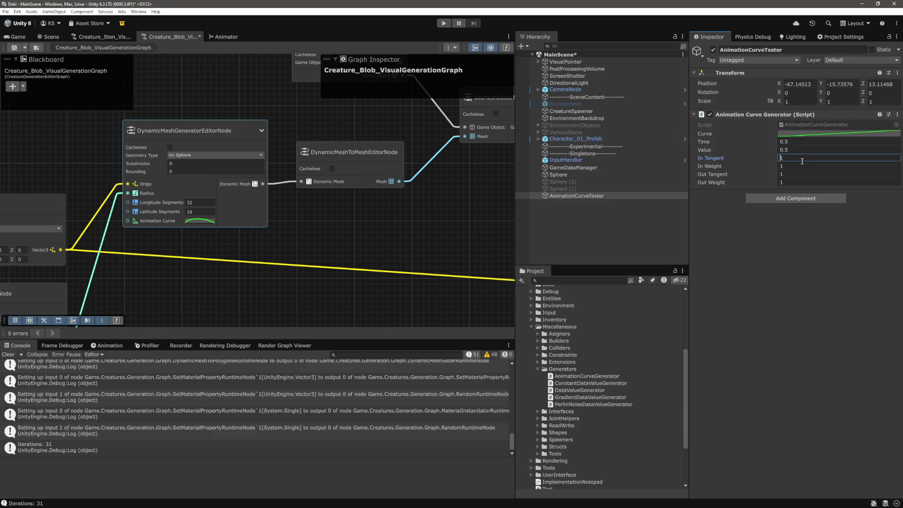
text(-)
key(Tab)
key(Tab)
text(-)
key(Return)
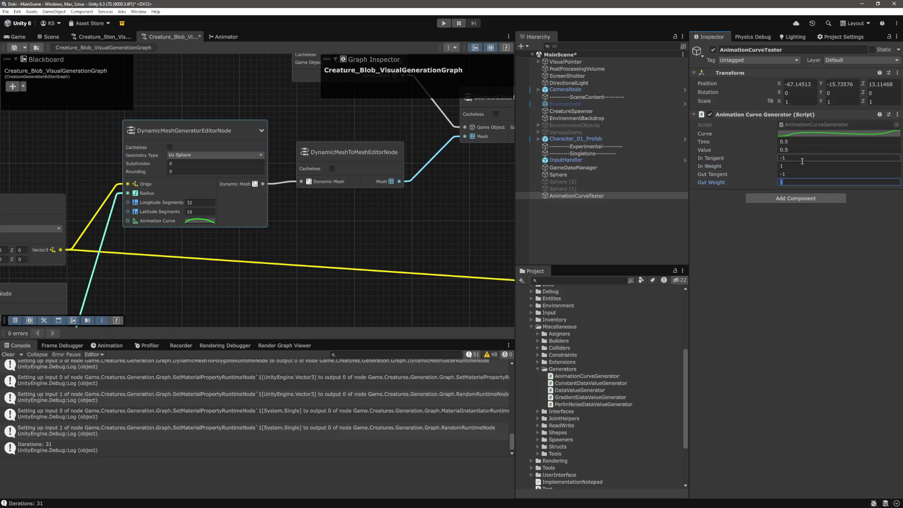
click(803, 133)
click(711, 302)
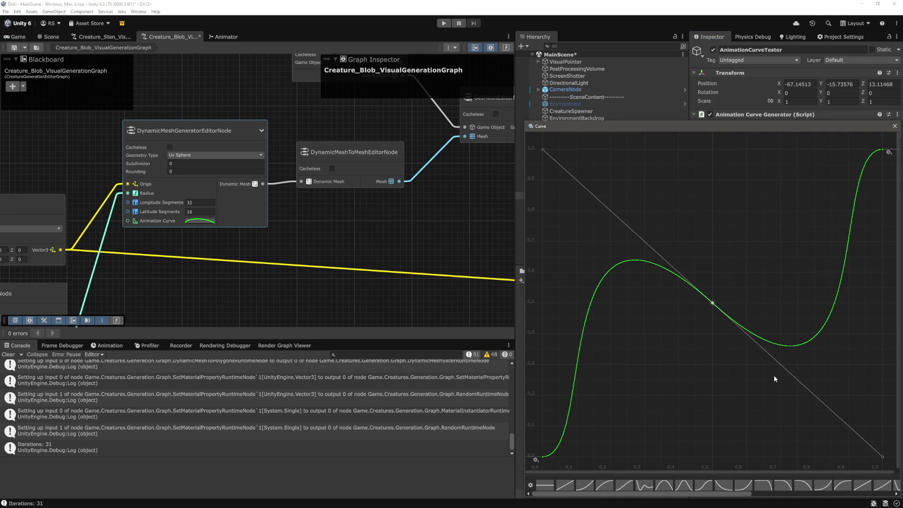
key(ctrl+p)
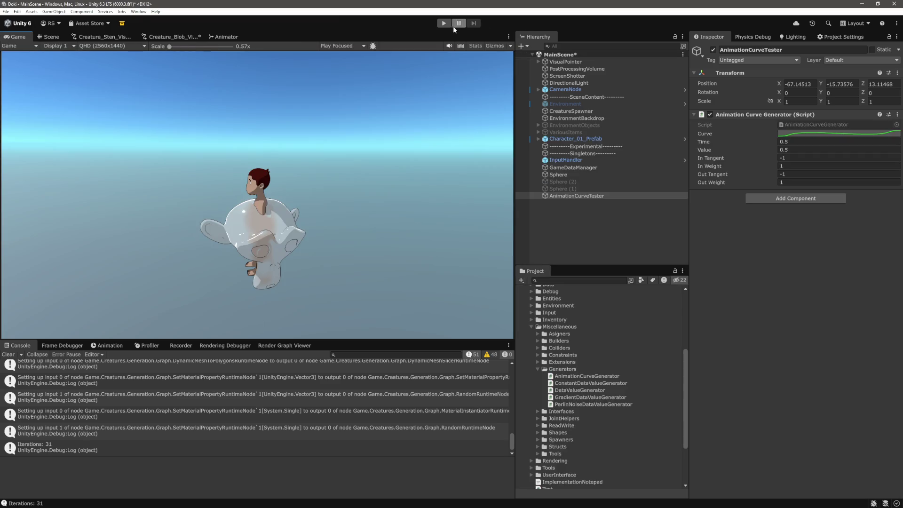
click(474, 277)
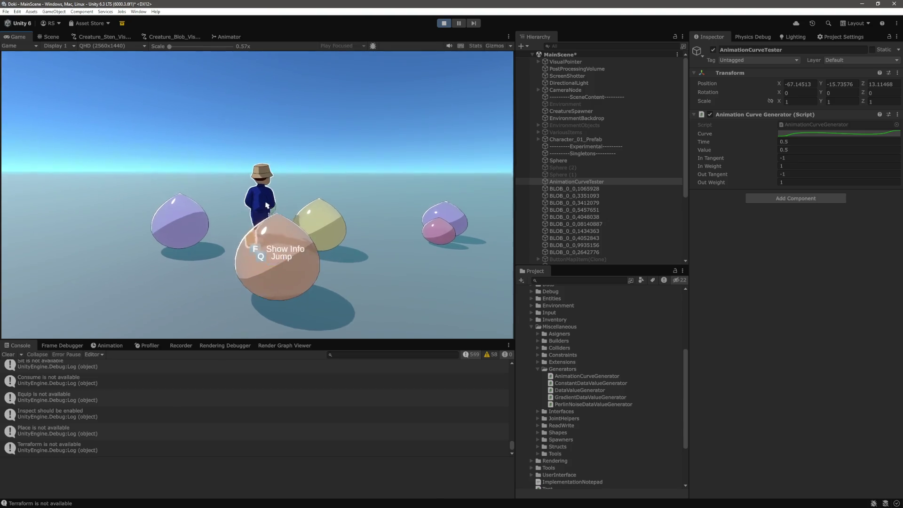
key(ctrl+shift+p)
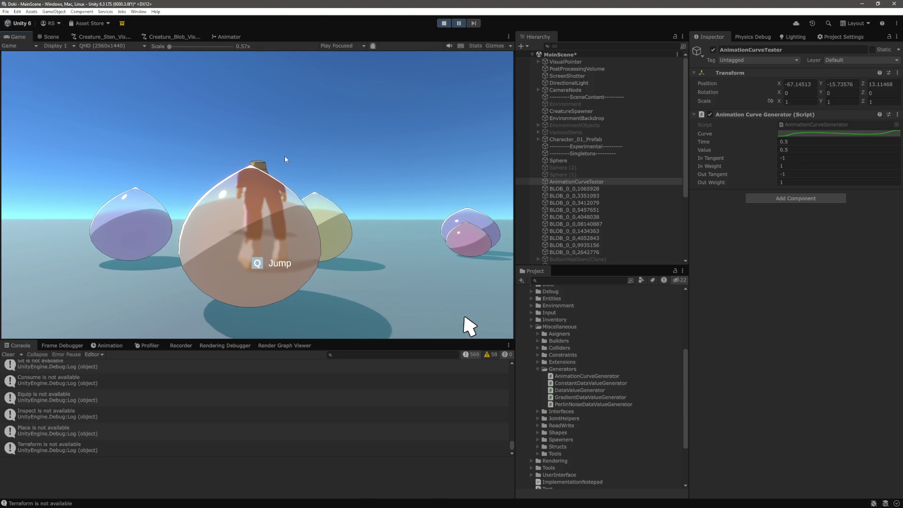
key(ctrl+1)
mouse_move(389, 228)
mouse_down()
mouse_move(365, 202)
mouse_move(353, 221)
mouse_move(388, 225)
mouse_up()
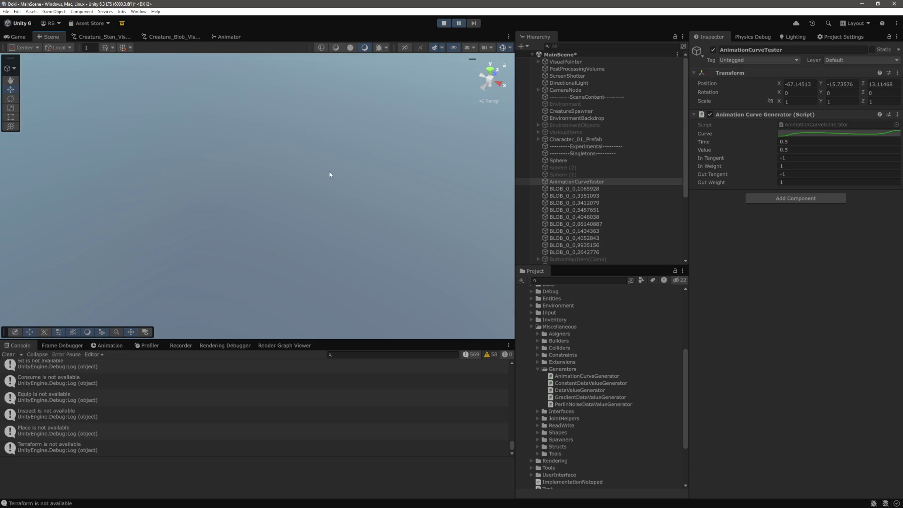
key(f)
click(342, 208)
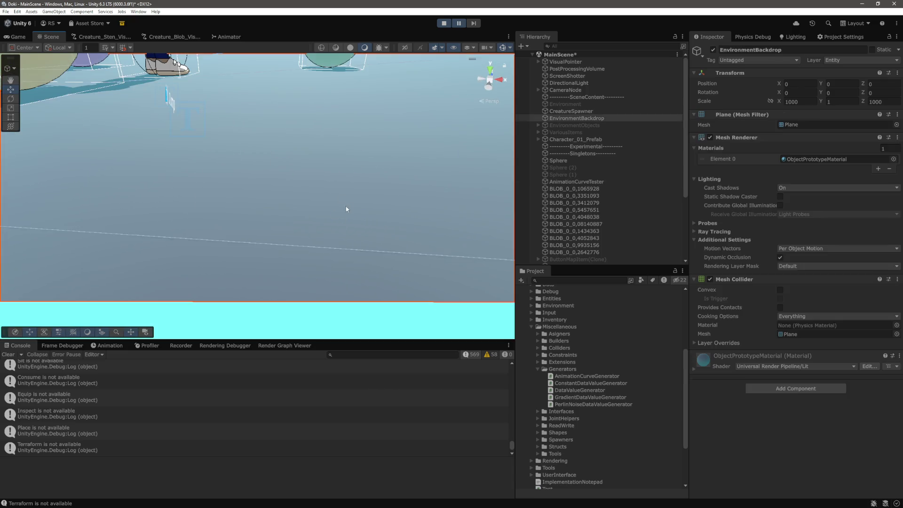
click(318, 206)
drag(307, 177, 311, 153)
key(w)
key(f)
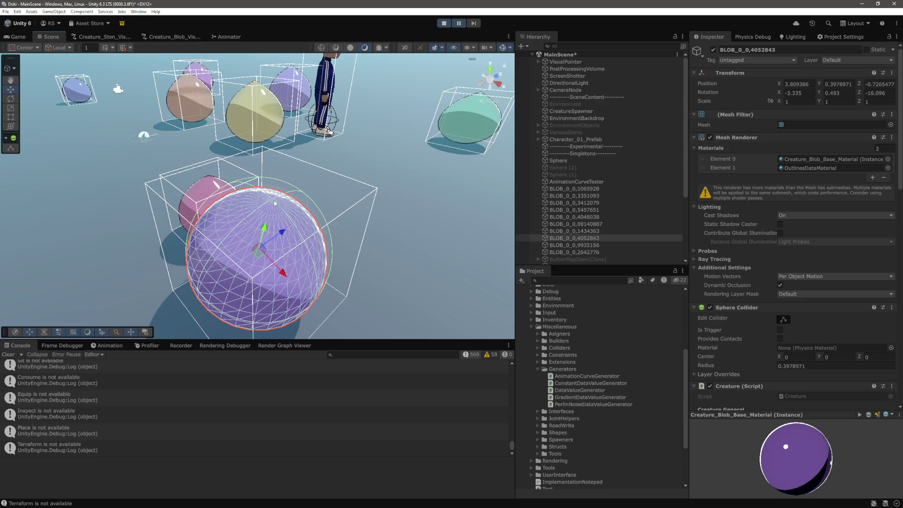
drag(275, 203, 305, 211)
key(f)
drag(358, 69, 220, 212)
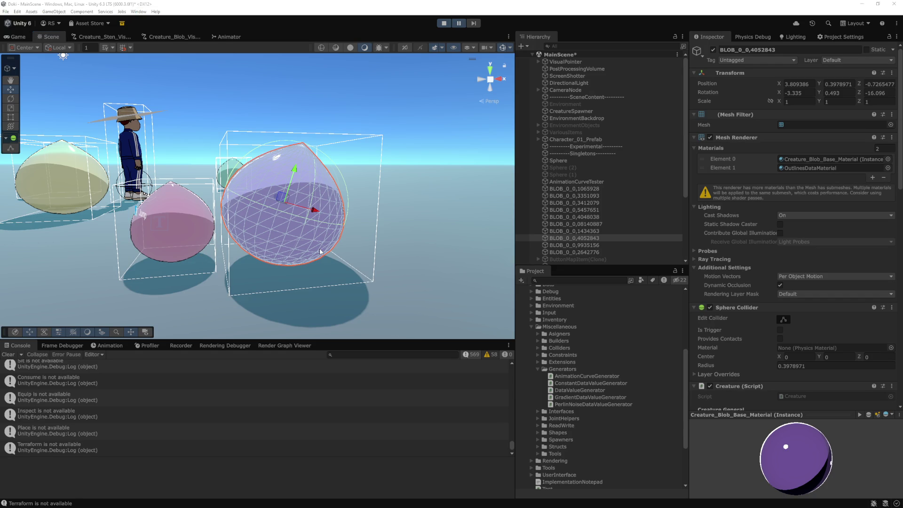
key(alt+Tab)
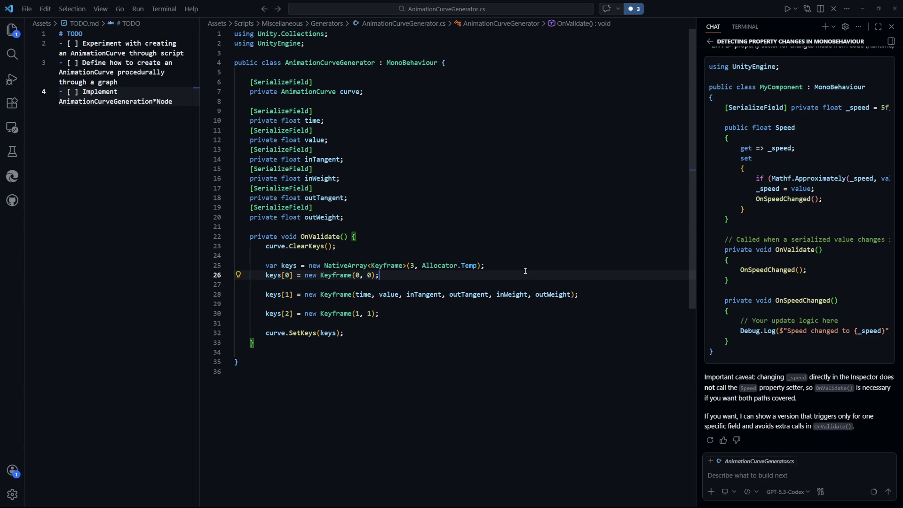
click(518, 333)
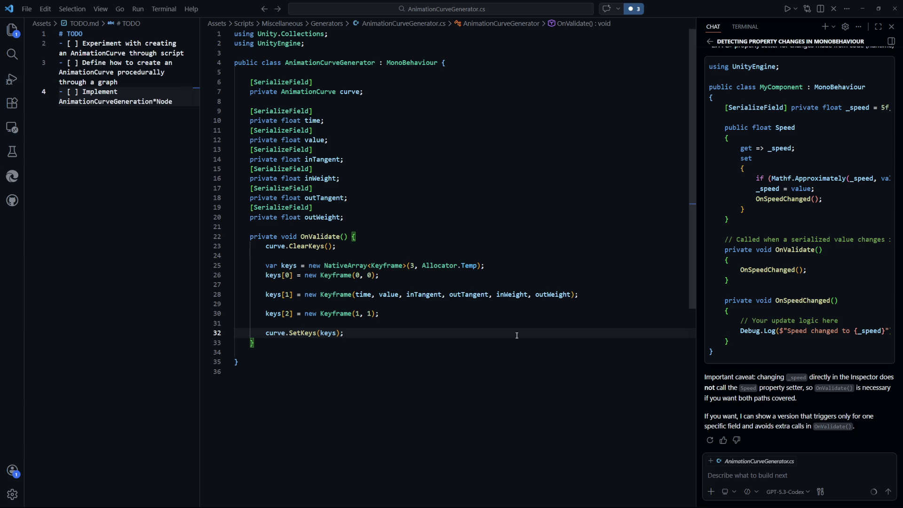
key(alt+Tab)
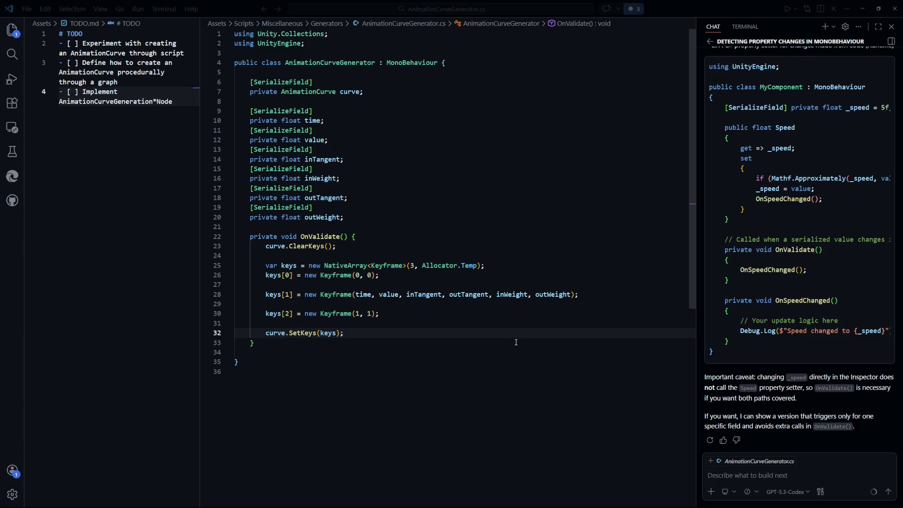
scroll(795, 282, down, 8)
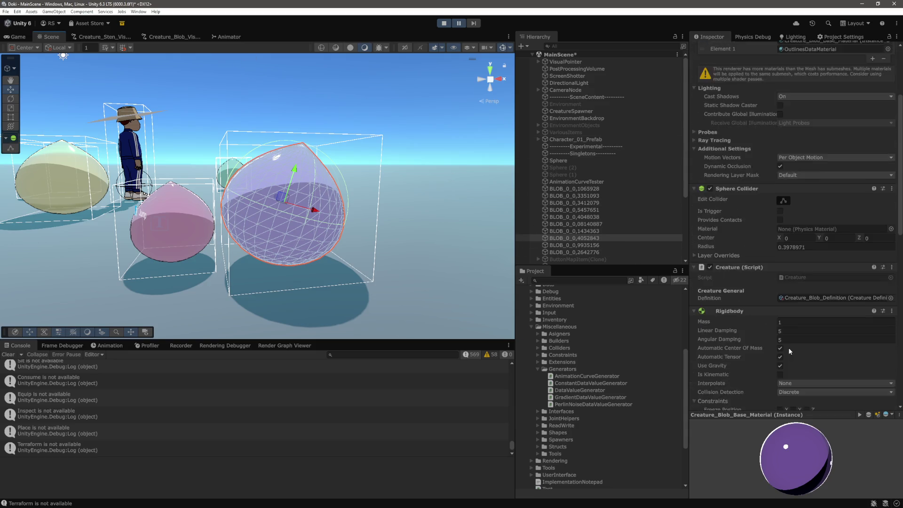
Stop play mode and select the AnimationCurveTester curve's middle key at 0.5, 0.5.
click(444, 23)
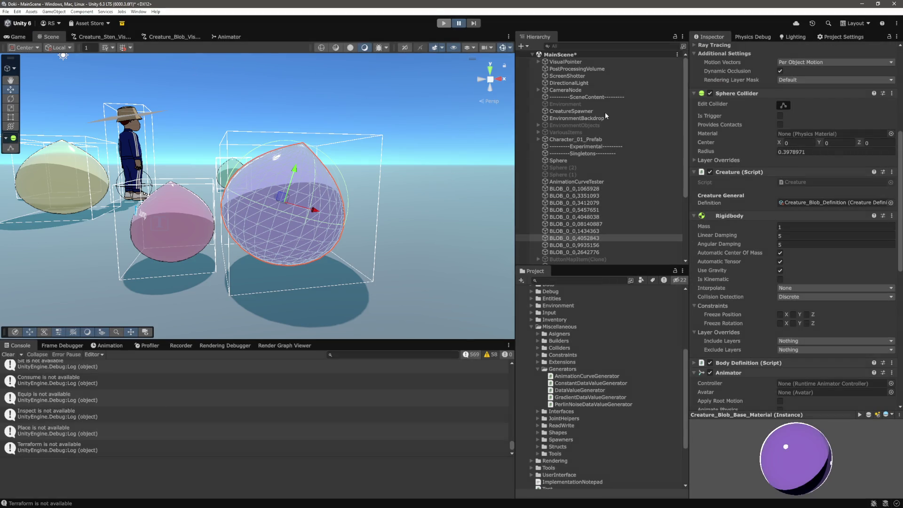
click(580, 196)
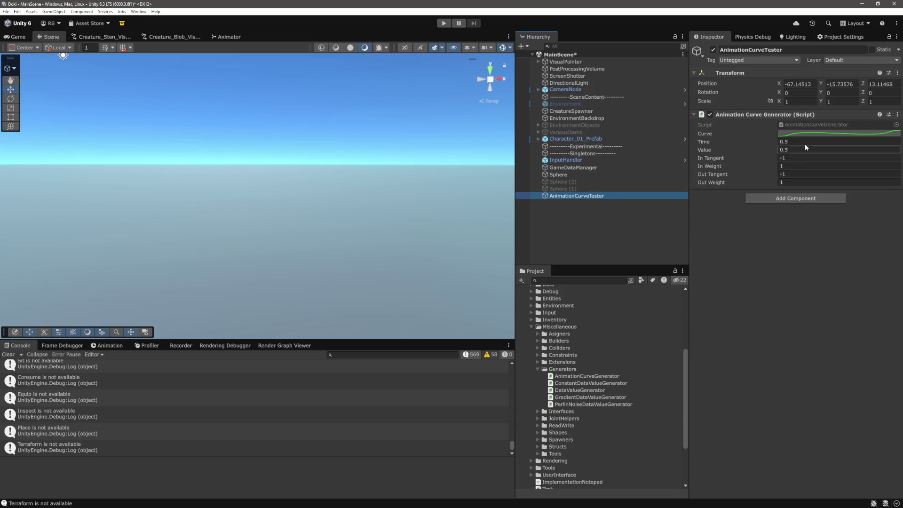
click(817, 136)
drag(770, 130, 467, 101)
click(409, 278)
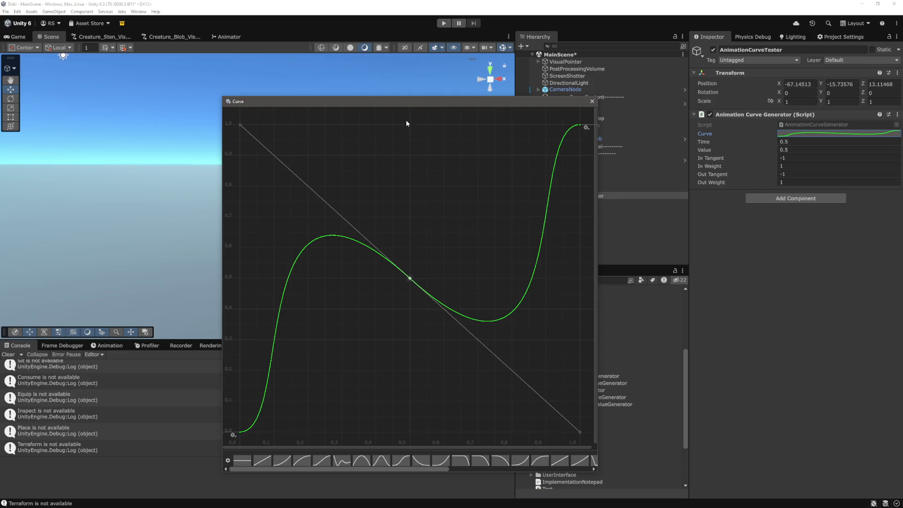
Steepen the middle key's In Tangent slightly and check the curve shape.
drag(761, 158, 757, 160)
click(831, 132)
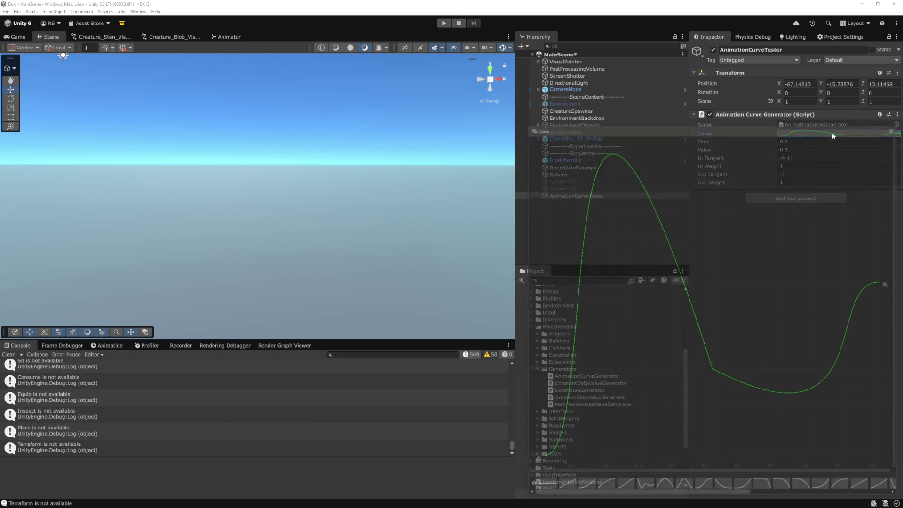
click(652, 361)
scroll(687, 304, down, 10)
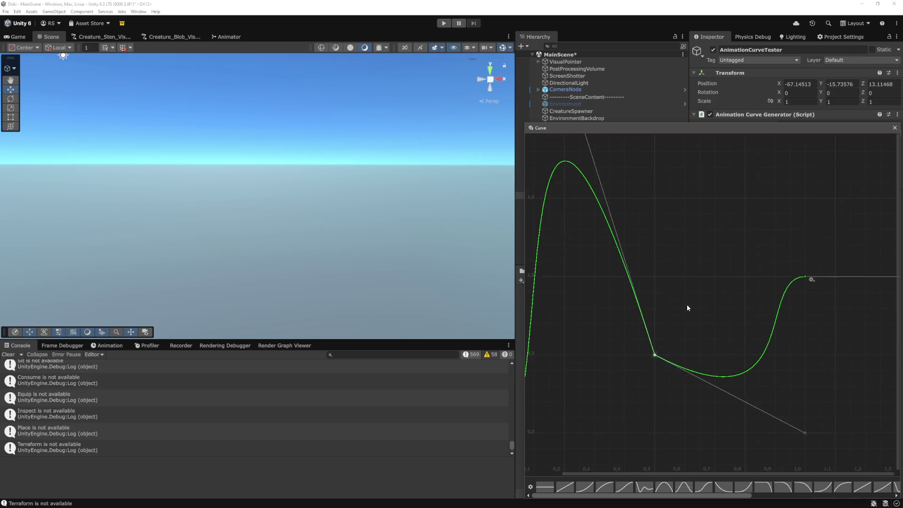
scroll(685, 293, up, 8)
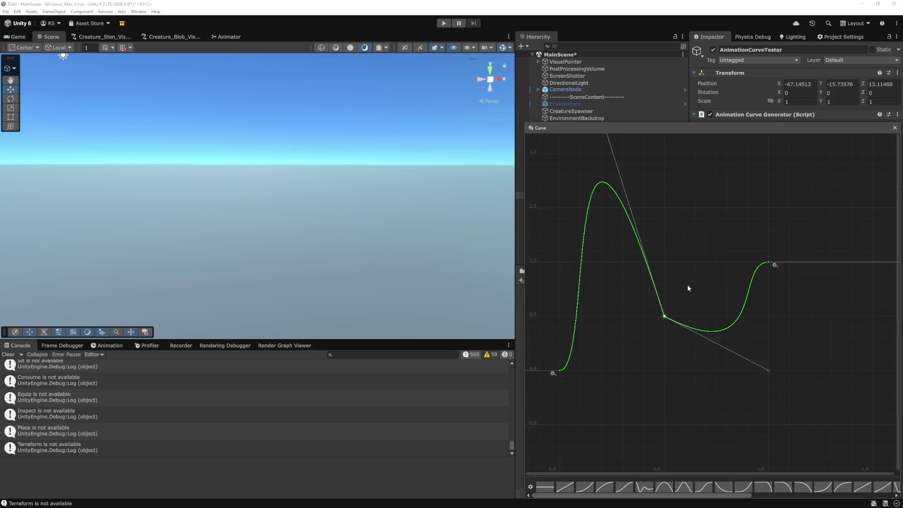
click(895, 127)
Drag In Tangent down to -12.78 with In Weight 0.1, so the curve peaks before 0.5.
mouse_move(769, 160)
mouse_down()
mouse_move(729, 161)
mouse_move(756, 169)
mouse_up()
click(828, 134)
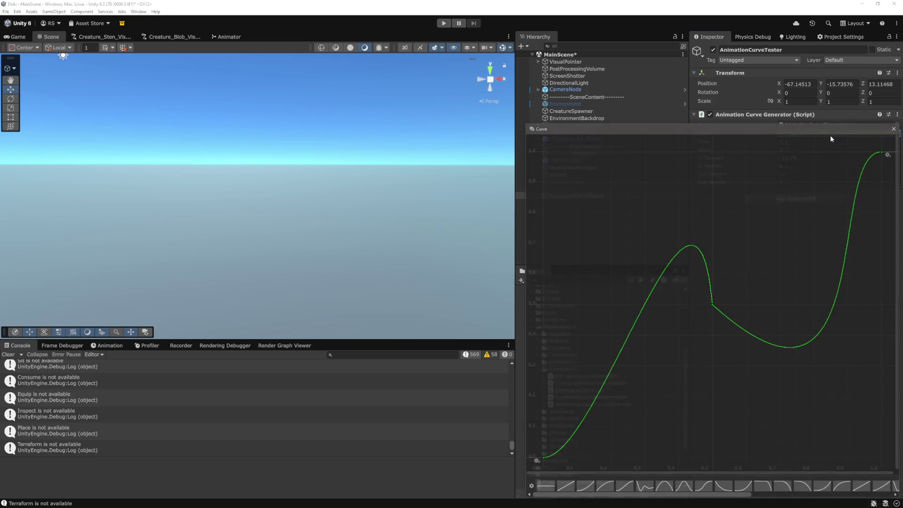
drag(771, 129, 628, 131)
click(570, 308)
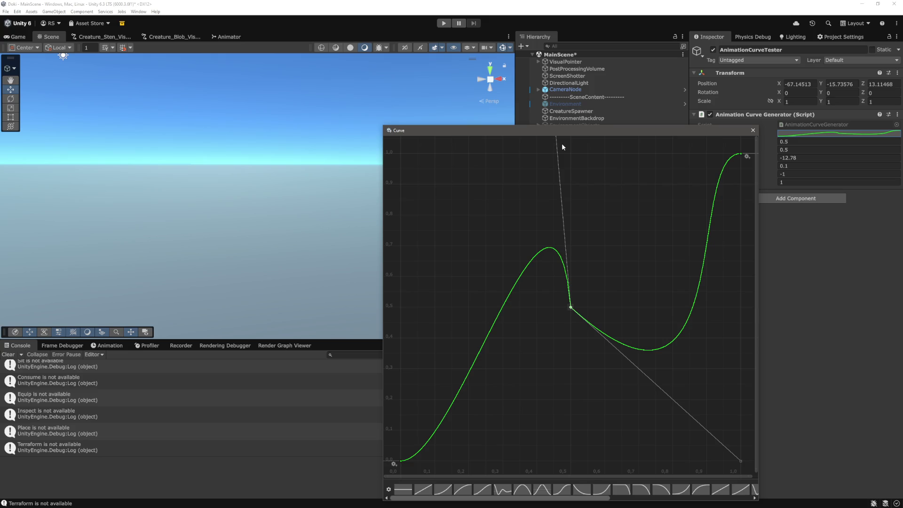
click(752, 130)
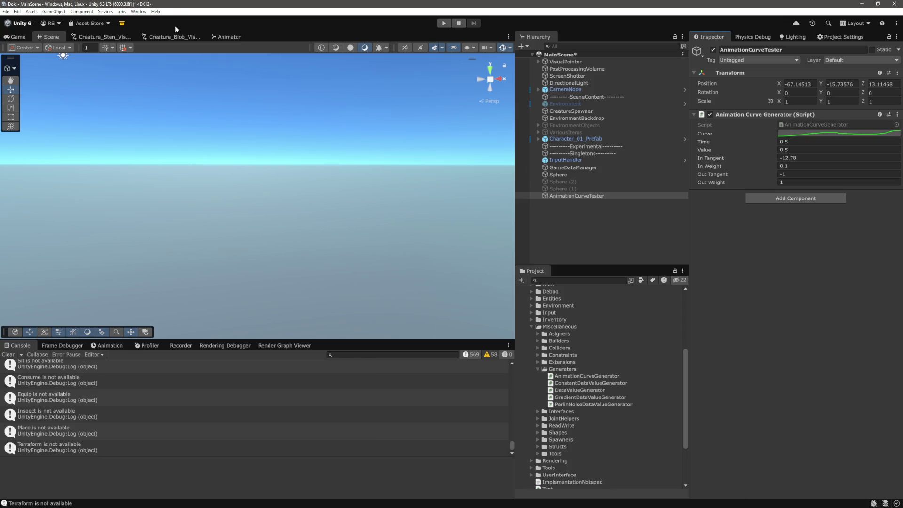
Drag the mesh node curve's first, peak and last keys and tangents into a rounded 0-to-0 arch.
click(178, 36)
click(200, 221)
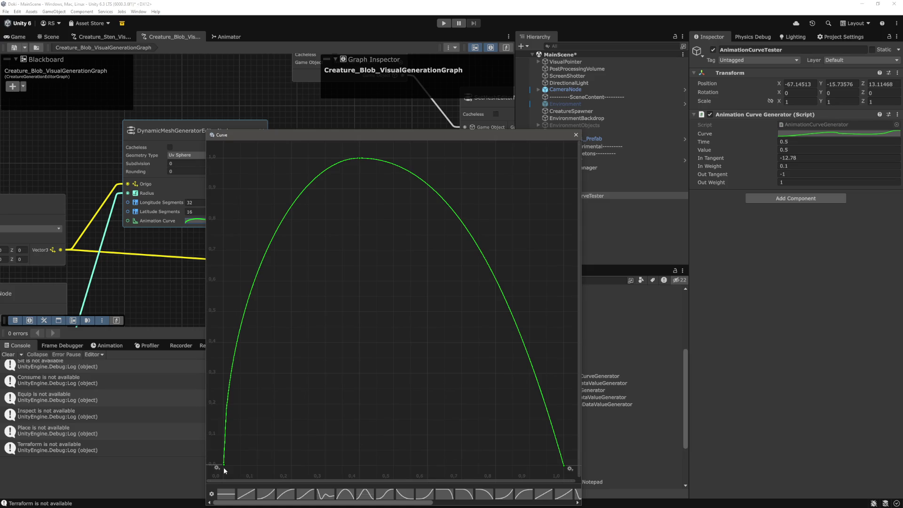
drag(227, 462, 225, 159)
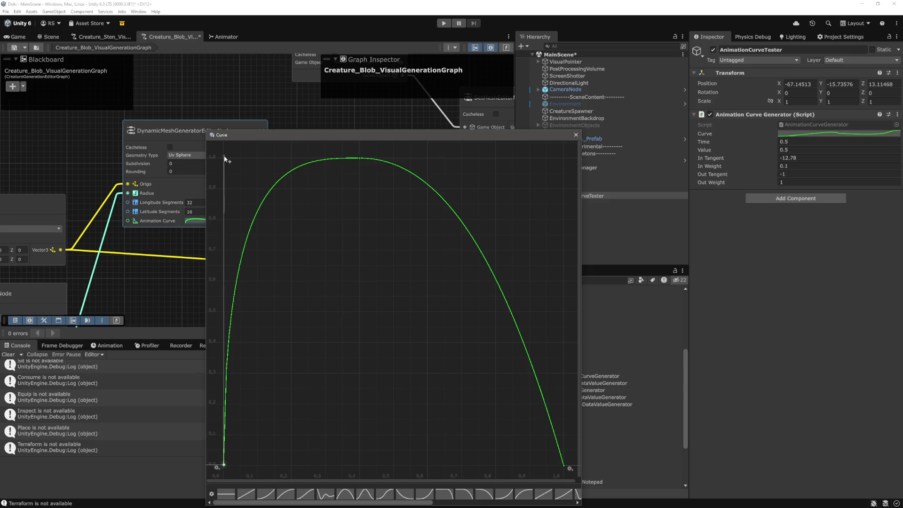
mouse_move(224, 159)
mouse_down()
mouse_move(228, 337)
mouse_move(236, 174)
mouse_move(223, 284)
mouse_up()
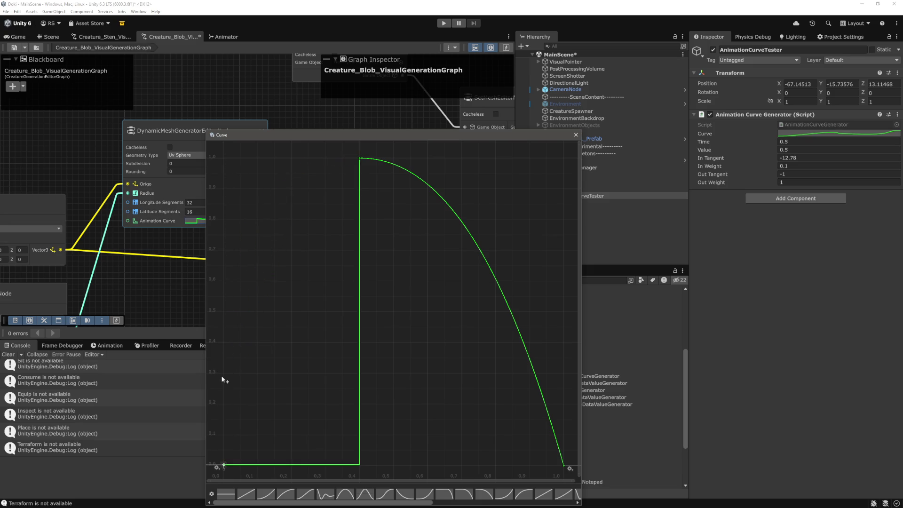
mouse_move(223, 374)
mouse_down()
mouse_move(225, 141)
mouse_move(224, 314)
mouse_up()
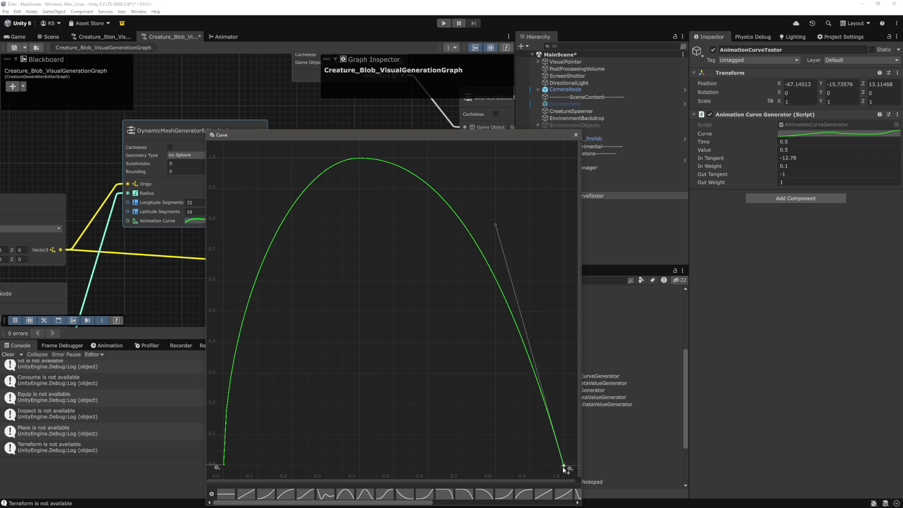
drag(497, 225, 564, 233)
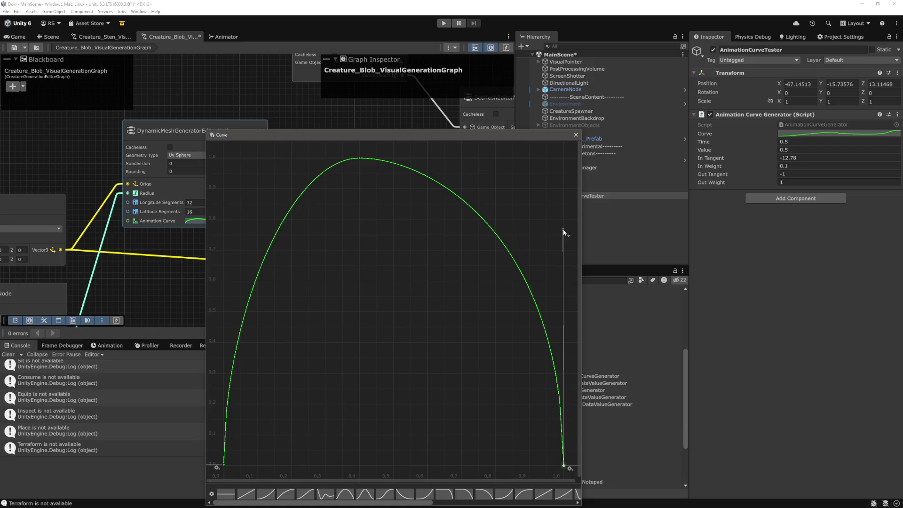
mouse_move(360, 159)
mouse_down()
mouse_move(500, 162)
mouse_move(266, 172)
mouse_move(272, 264)
mouse_move(291, 298)
mouse_move(385, 157)
mouse_move(431, 206)
mouse_move(379, 191)
mouse_up()
mouse_move(442, 191)
mouse_down()
mouse_move(452, 235)
mouse_move(423, 295)
mouse_move(502, 262)
mouse_move(485, 276)
mouse_move(373, 173)
mouse_move(380, 188)
mouse_move(414, 177)
mouse_move(408, 169)
mouse_move(389, 157)
mouse_move(408, 189)
mouse_move(410, 224)
mouse_move(529, 245)
mouse_move(519, 183)
mouse_move(497, 154)
mouse_move(486, 252)
mouse_move(400, 206)
mouse_move(397, 256)
mouse_move(447, 202)
mouse_move(473, 258)
mouse_move(498, 207)
mouse_move(405, 209)
mouse_move(494, 294)
mouse_move(536, 268)
mouse_move(507, 208)
mouse_move(465, 199)
mouse_up()
mouse_move(563, 249)
mouse_down()
mouse_move(475, 260)
mouse_move(397, 294)
mouse_move(353, 373)
mouse_move(413, 436)
mouse_move(521, 459)
mouse_move(492, 448)
mouse_up()
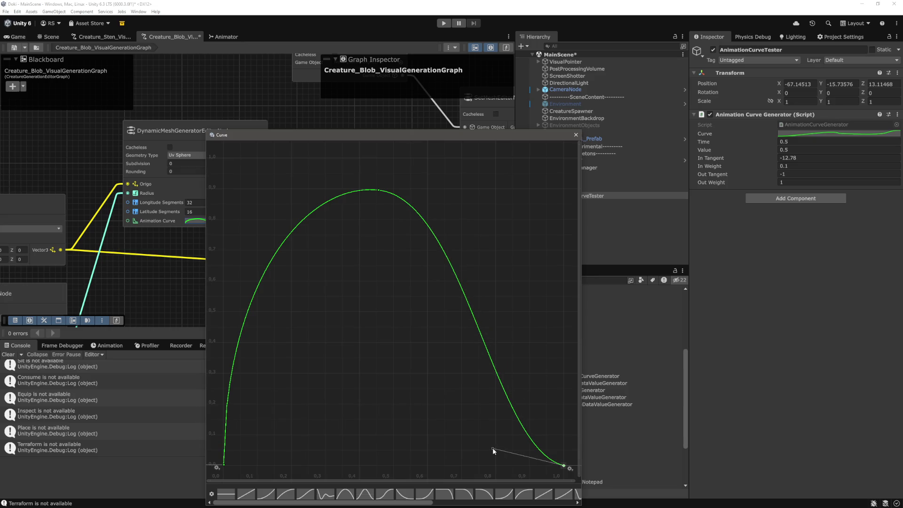
click(576, 135)
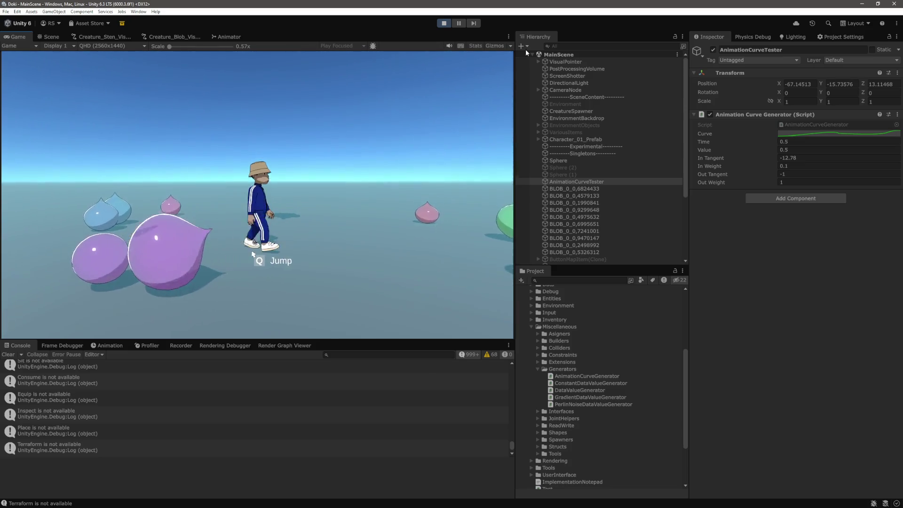
Stop play mode and return to the Creature_Blob_VisualGenerationGraph tab.
click(441, 26)
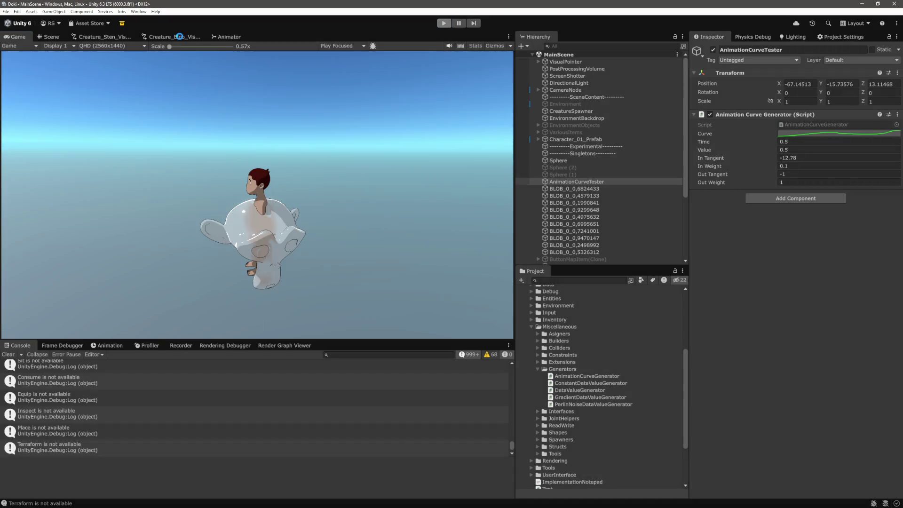
click(180, 37)
Reopen the mesh node's curve and make the last key's tangent nearly vertical.
click(271, 217)
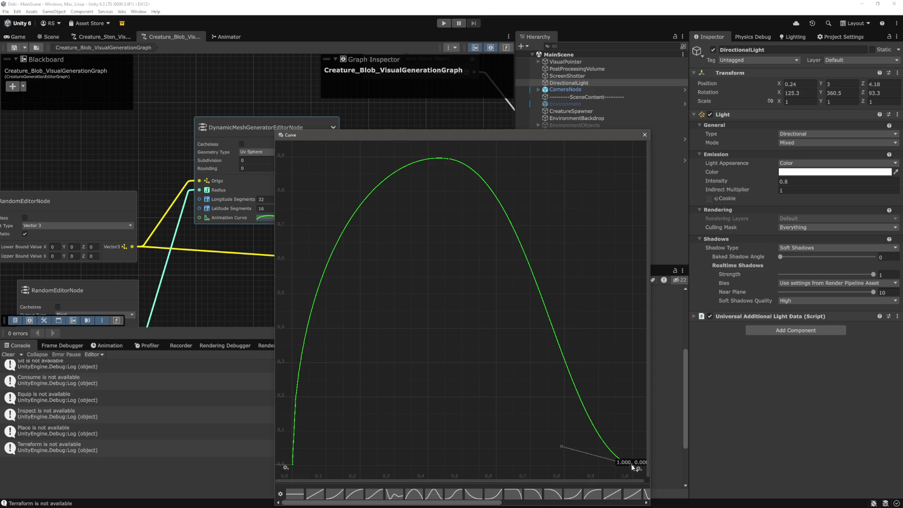
drag(562, 446, 633, 418)
key(ctrl+z)
key(ctrl+y)
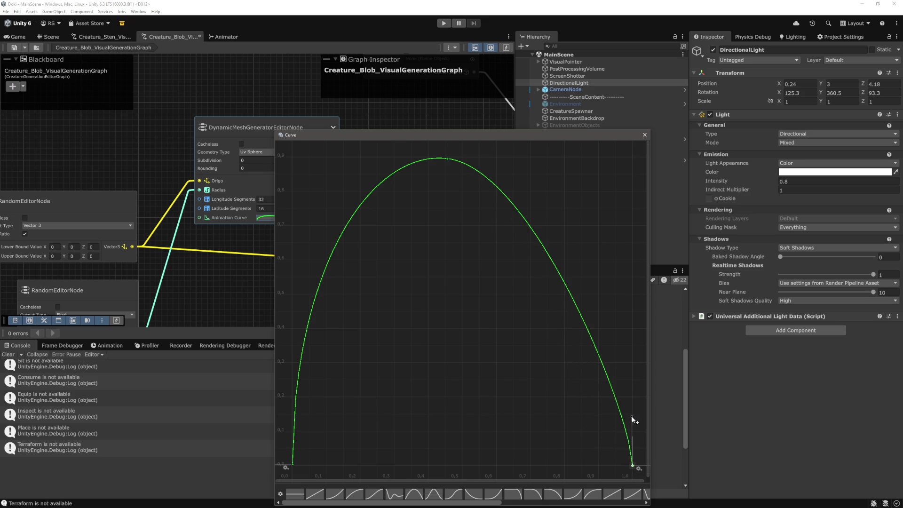
Add a falling-side key at 0.763, 0.249 and smooth its and the peak's tangents.
right_click(449, 161)
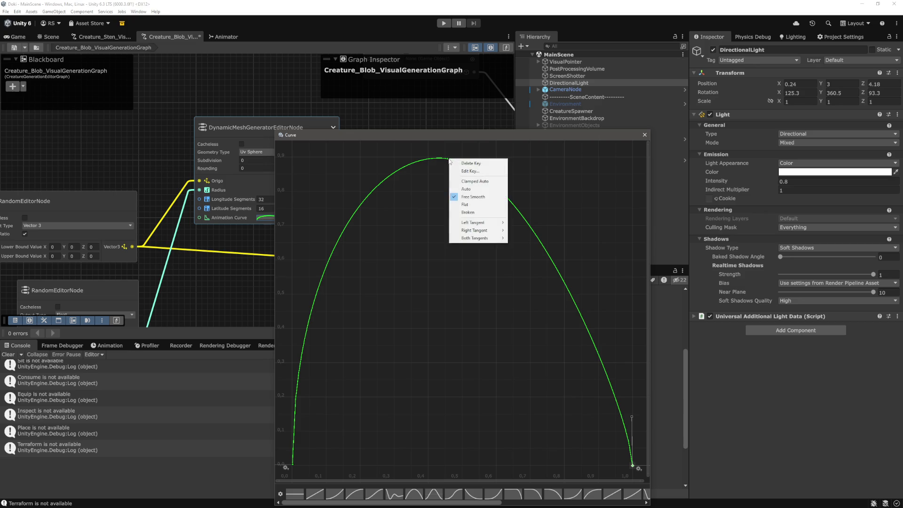
right_click(561, 282)
click(582, 283)
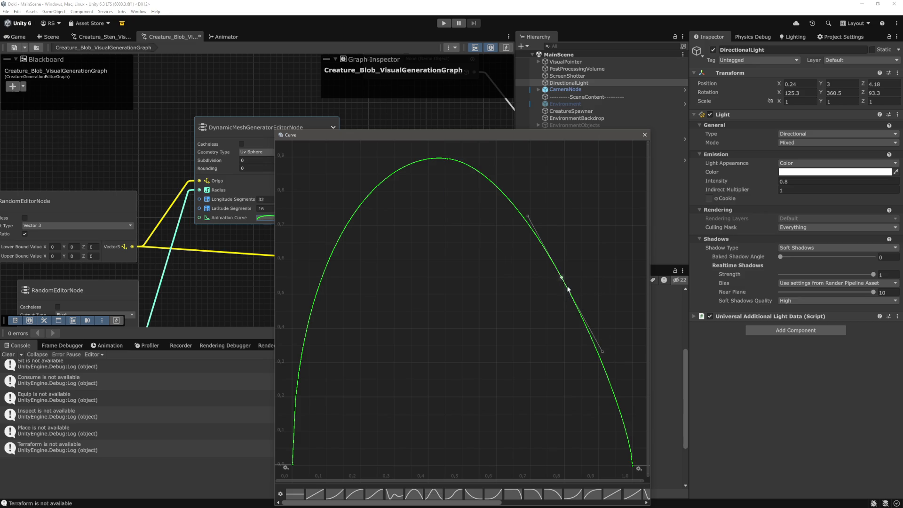
drag(559, 279, 551, 380)
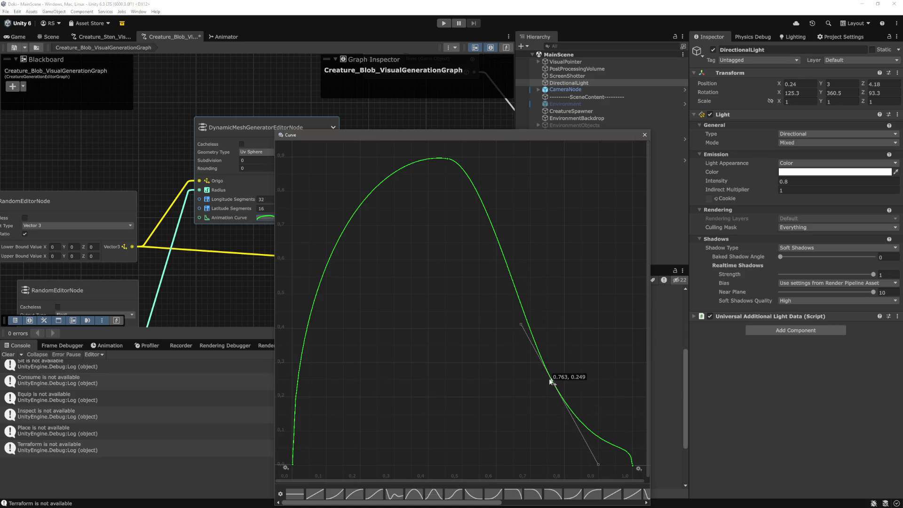
mouse_move(595, 455)
mouse_down()
mouse_move(589, 434)
mouse_move(583, 440)
mouse_move(598, 447)
mouse_up()
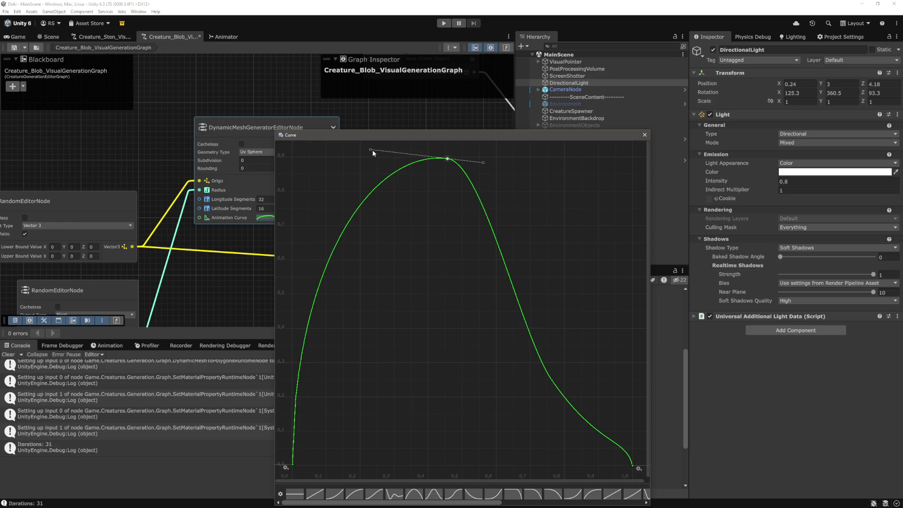
drag(449, 161, 531, 172)
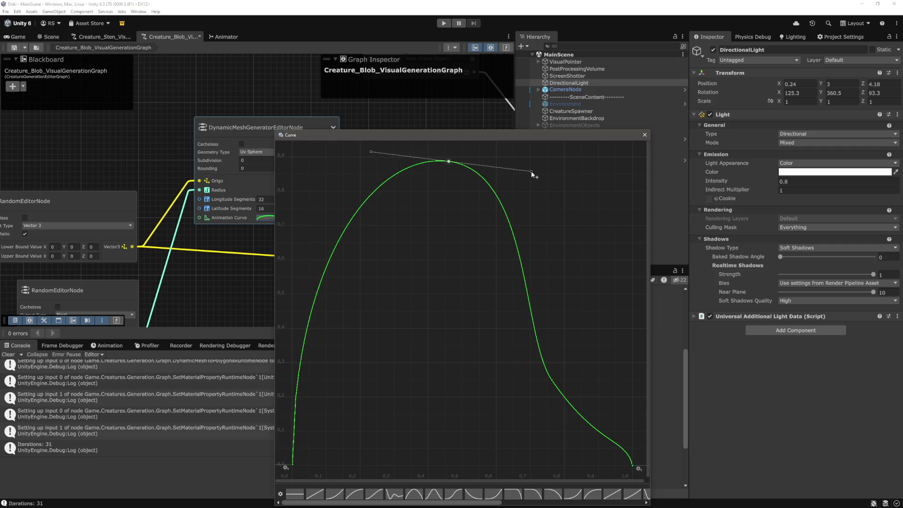
drag(553, 381, 570, 381)
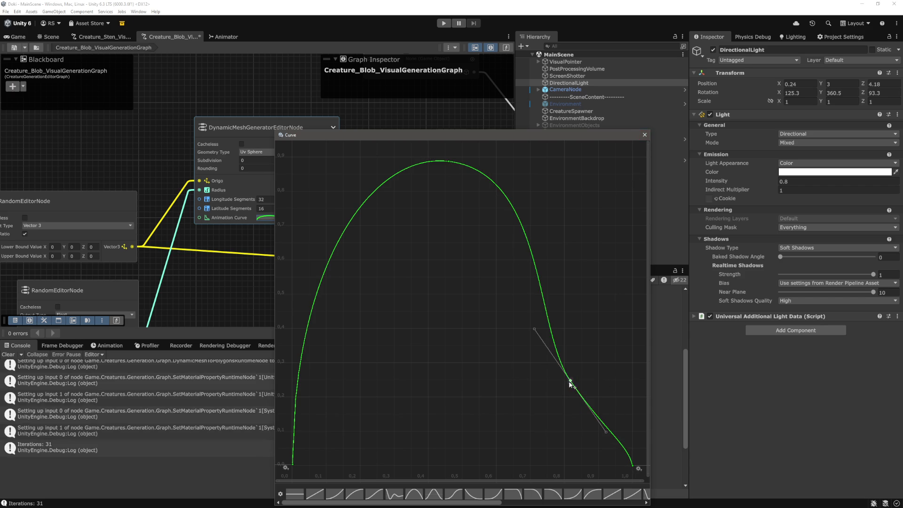
drag(606, 435, 602, 438)
Close the curve window and run the game to see the reshaped blobs.
click(633, 465)
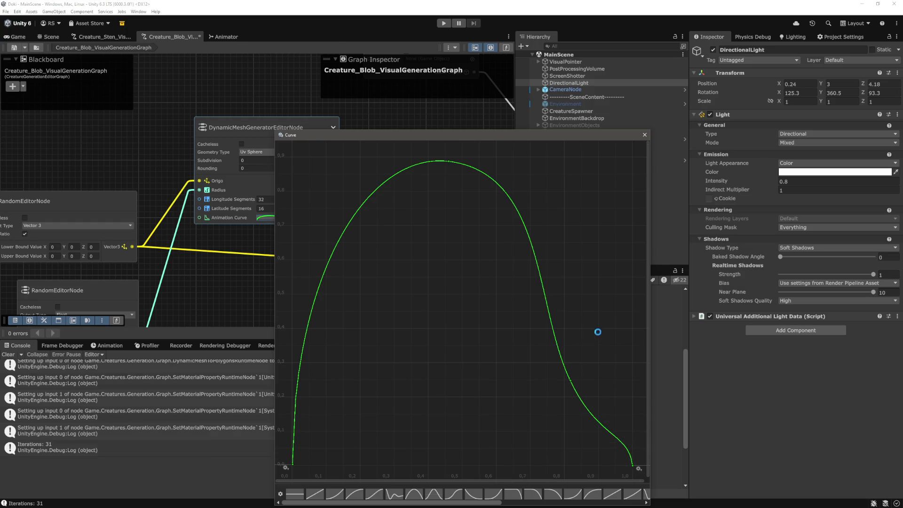
click(645, 135)
click(445, 24)
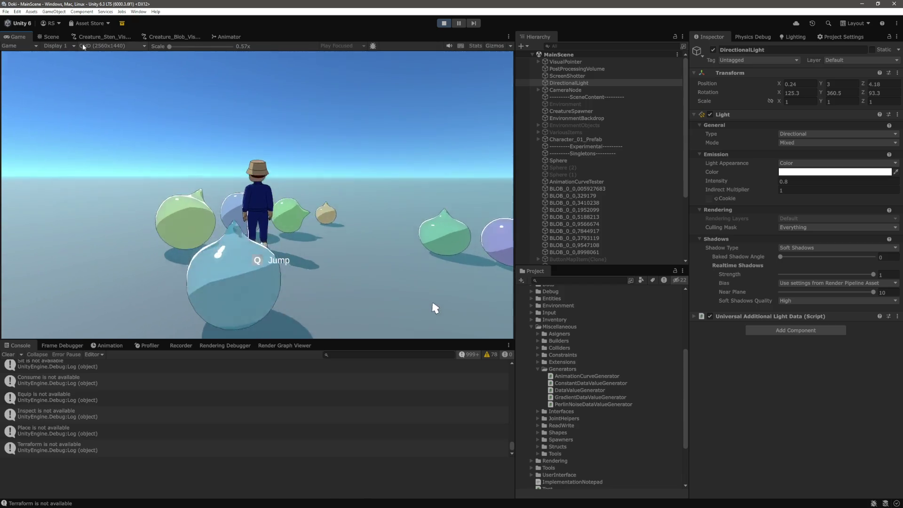
Frame and orbit around a spawned blob in the Scene view to inspect its shape.
click(49, 36)
click(391, 180)
key(f)
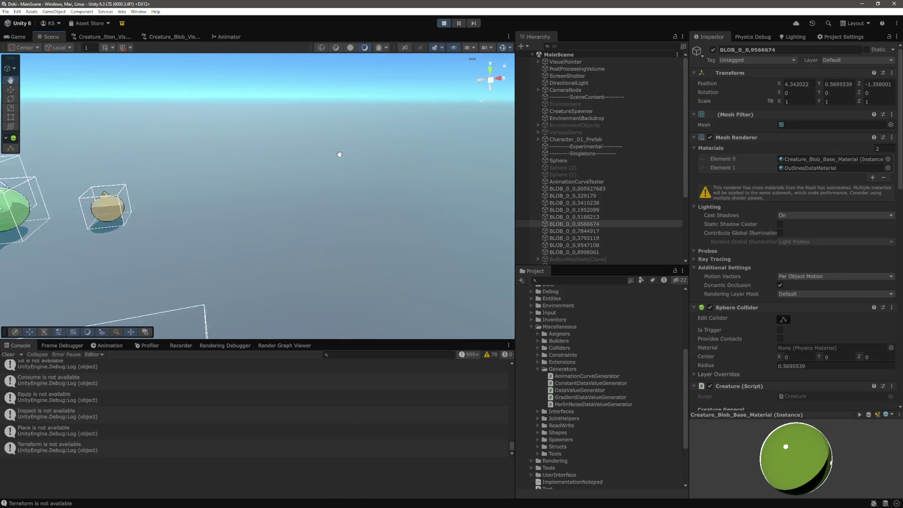
mouse_move(343, 150)
mouse_down()
mouse_move(225, 137)
mouse_move(354, 114)
mouse_move(364, 100)
mouse_up()
scroll(225, 136, down, 5)
click(373, 105)
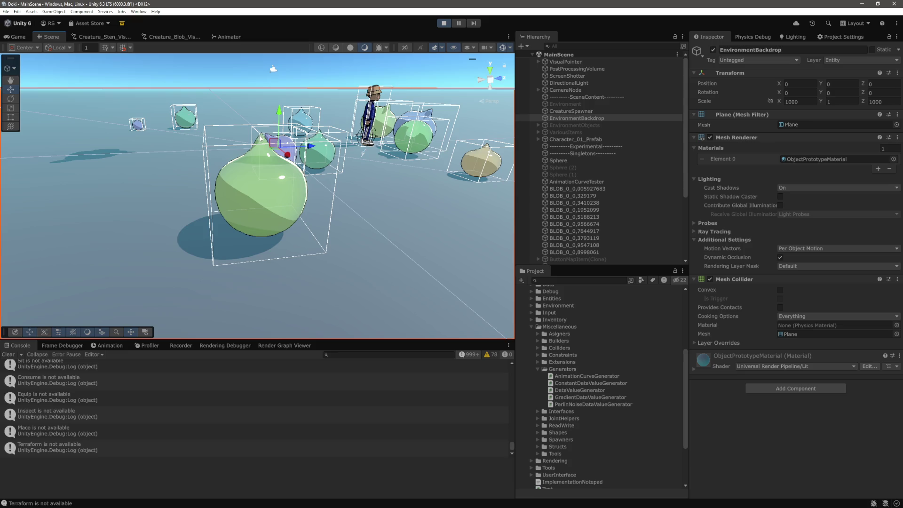
Stop the game and reopen the blob graph's mesh node Animation Curve.
click(440, 24)
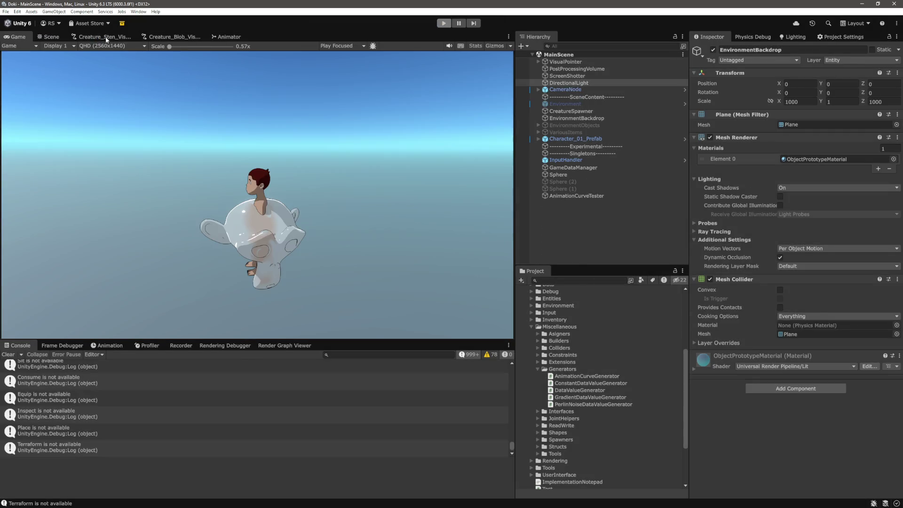
click(170, 37)
click(272, 218)
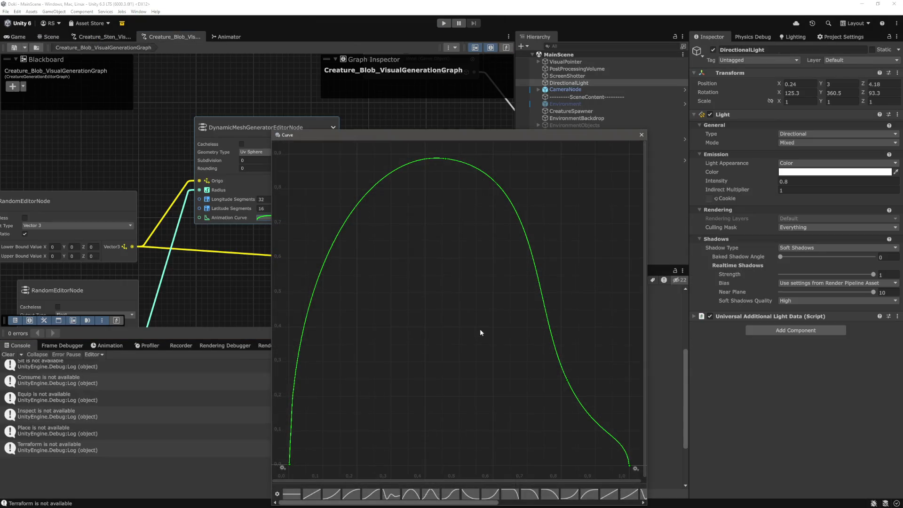
Make the final key's tangent drop vertically, save the graph with Ctrl+S, and play.
drag(625, 430, 631, 376)
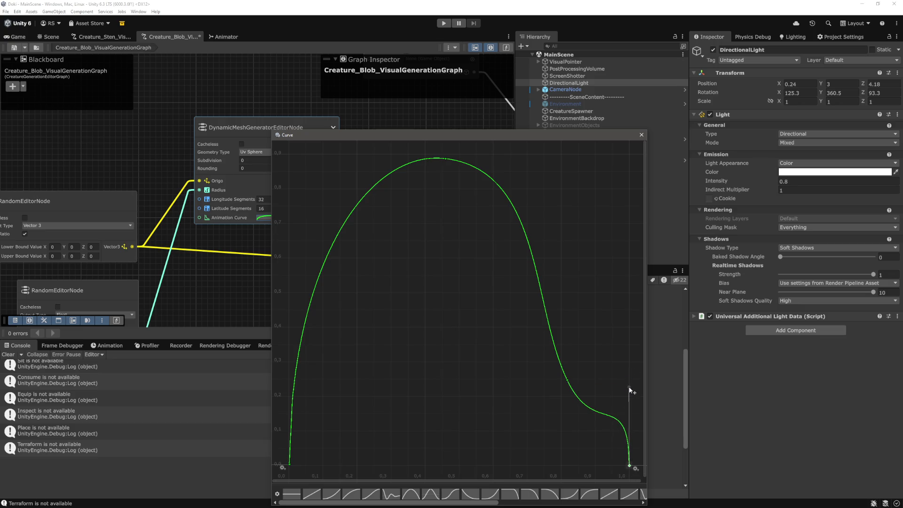
key(ctrl+s)
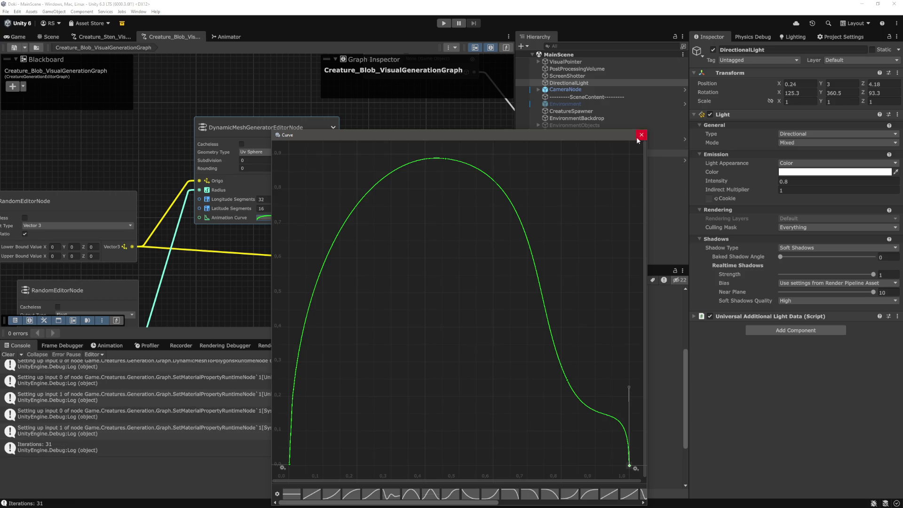
click(641, 135)
click(443, 23)
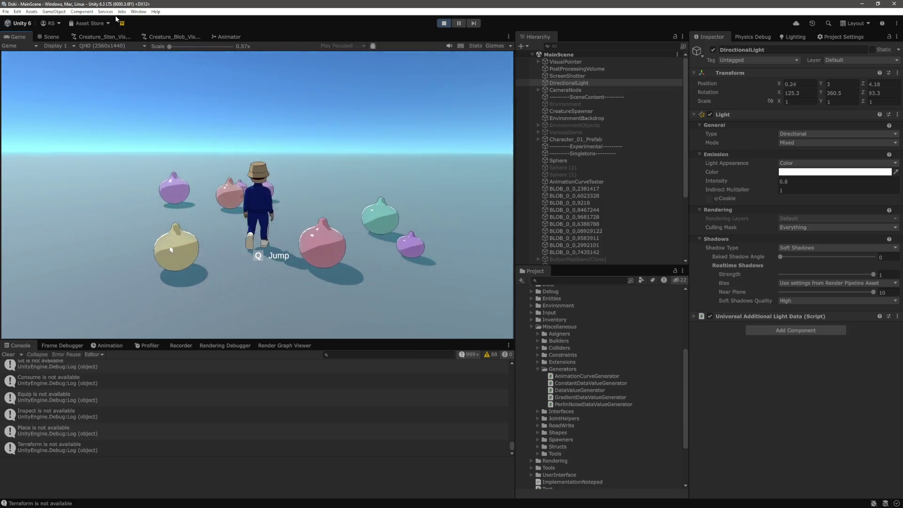
In the Scene view, select the teal blob and frame it with F.
click(52, 36)
click(184, 179)
scroll(358, 202, up, 5)
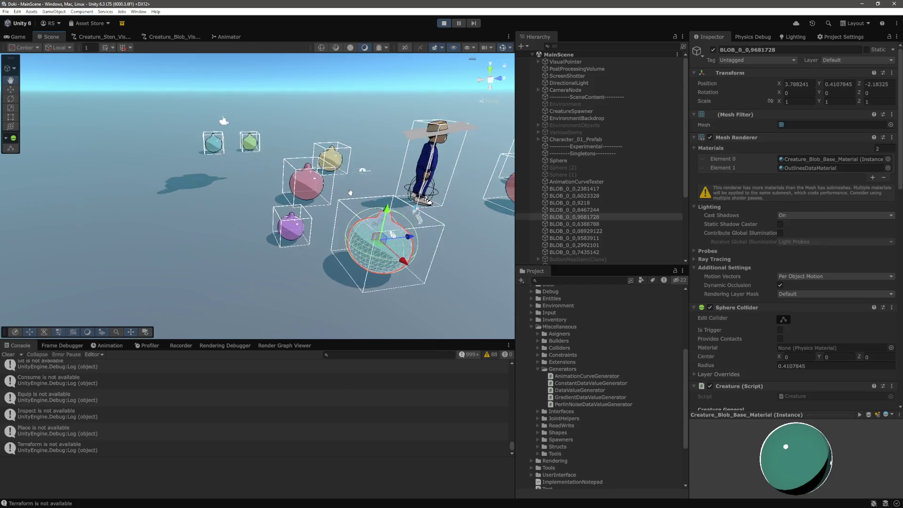
click(332, 139)
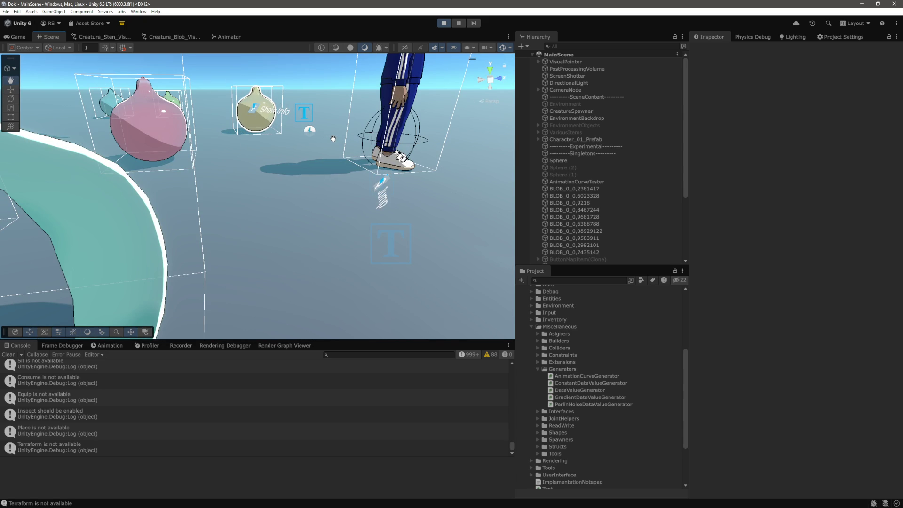
click(94, 236)
key(f)
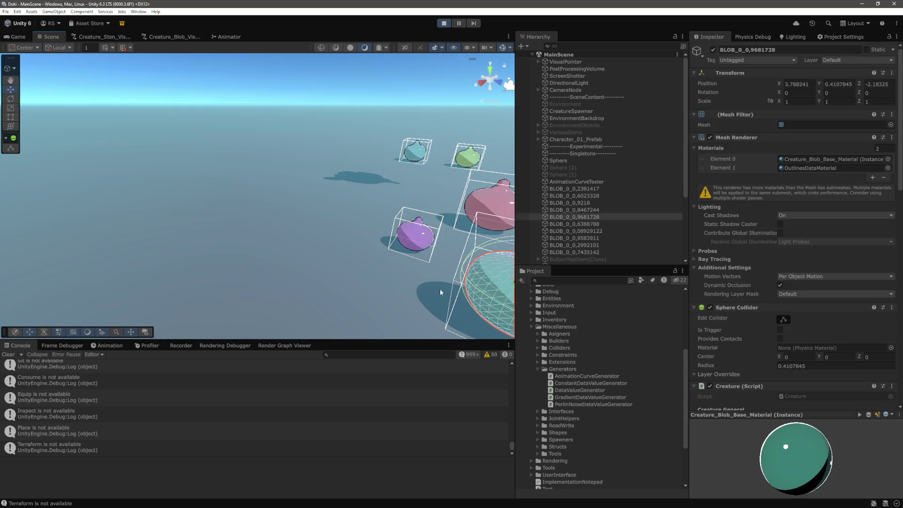
Orbit down over the blobs and around the reframed teal blob.
click(297, 74)
mouse_move(301, 105)
mouse_down()
mouse_move(297, 134)
mouse_move(348, 175)
mouse_move(328, 215)
mouse_up()
click(327, 214)
key(f)
mouse_move(291, 206)
mouse_down()
mouse_move(313, 208)
mouse_move(344, 106)
mouse_move(340, 257)
mouse_up()
mouse_move(342, 273)
mouse_down()
mouse_move(275, 211)
mouse_move(310, 192)
mouse_up()
Frame the purple blob up close, then reopen the blob graph's mesh Animation Curve.
mouse_move(278, 143)
mouse_down()
mouse_move(301, 134)
mouse_move(313, 142)
mouse_up()
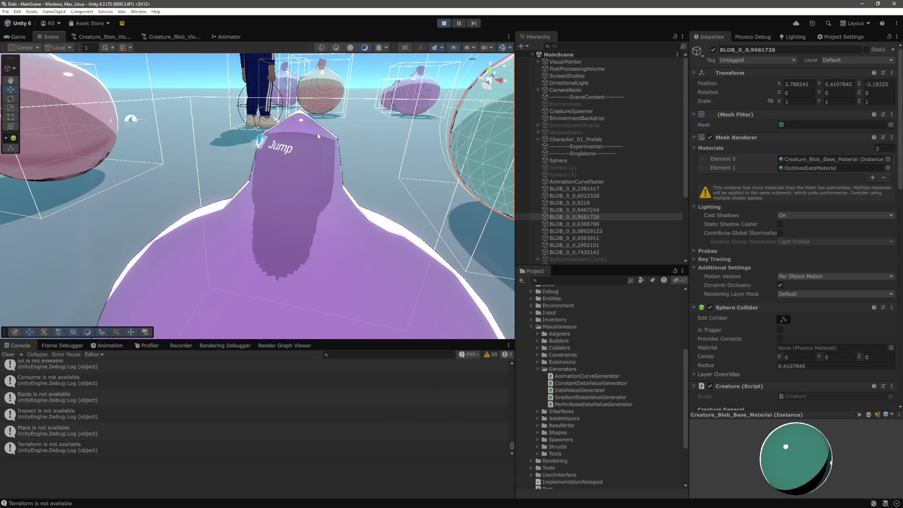
click(317, 132)
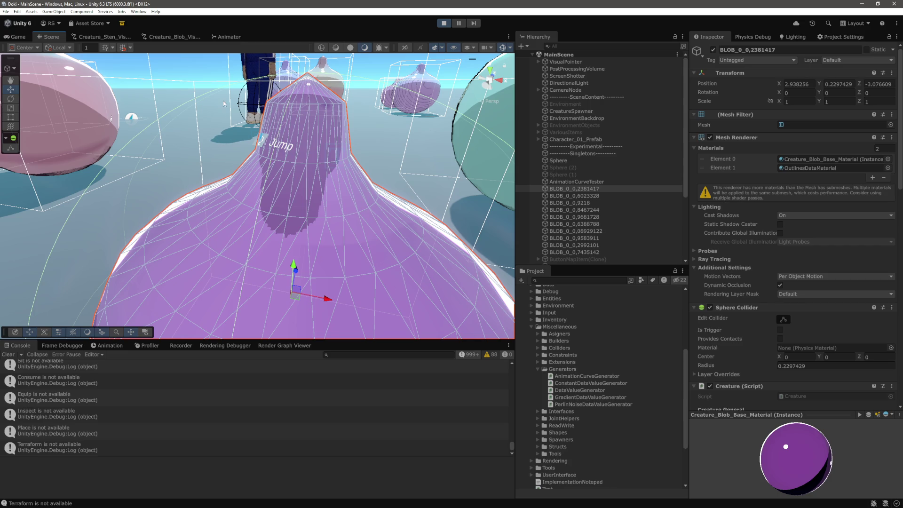
key(f)
scroll(230, 125, down, 5)
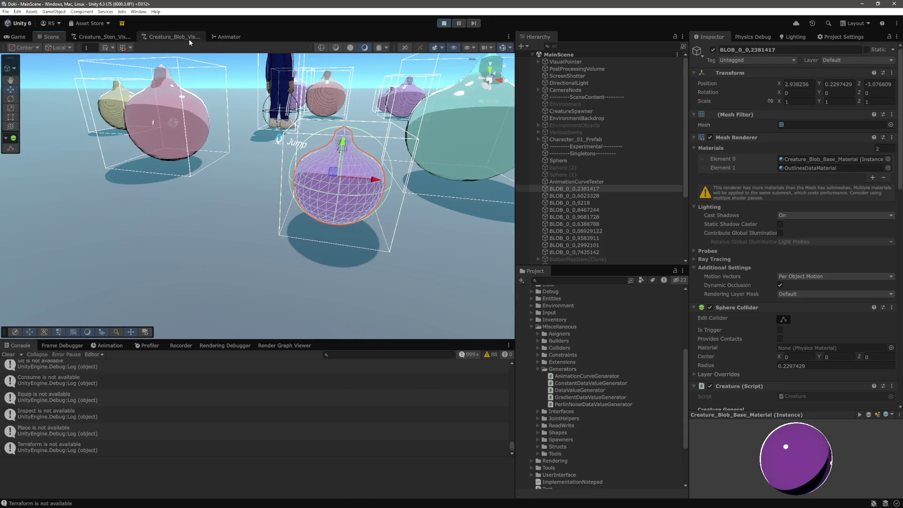
click(189, 38)
click(265, 218)
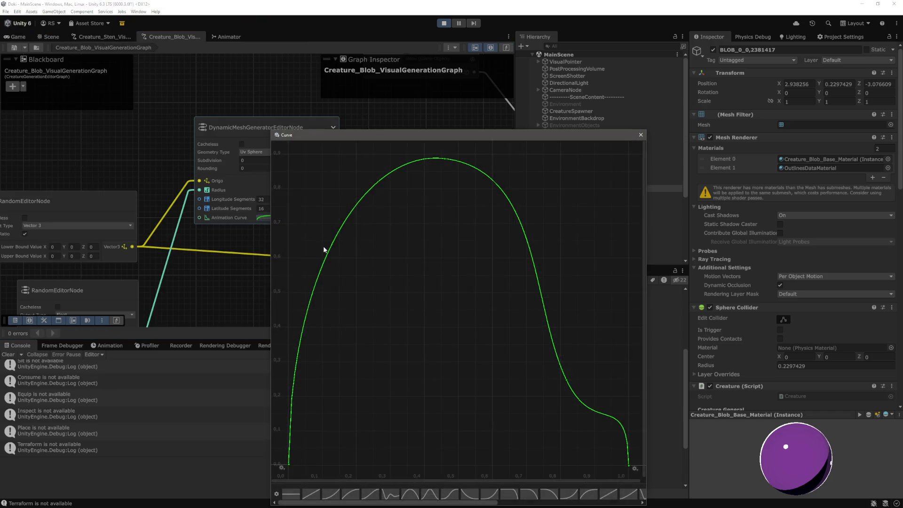
Reshape the profile curve's middle and last key tangents so the tail dips more steeply.
drag(567, 381, 503, 370)
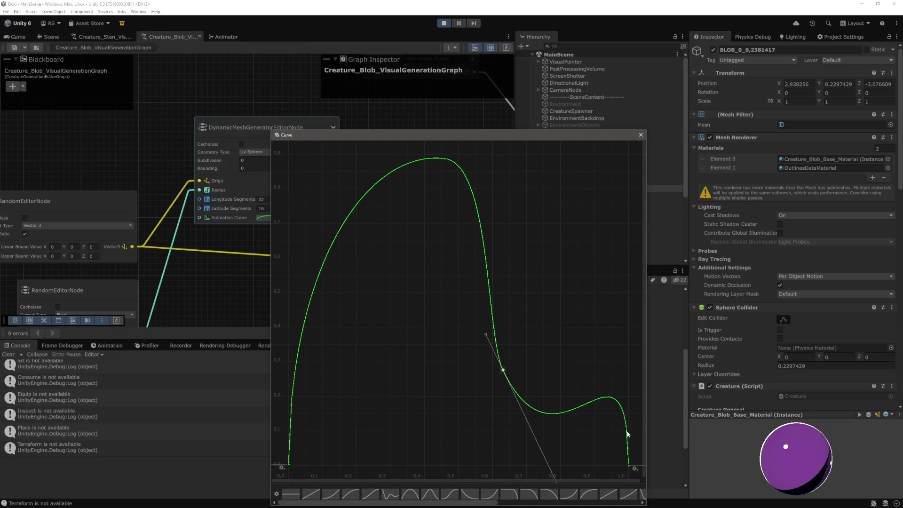
drag(627, 309, 589, 385)
click(503, 370)
mouse_move(517, 390)
mouse_down()
mouse_move(563, 450)
mouse_move(587, 448)
mouse_move(543, 339)
mouse_move(529, 362)
mouse_move(506, 309)
mouse_move(573, 332)
mouse_up()
scroll(564, 395, down, 2)
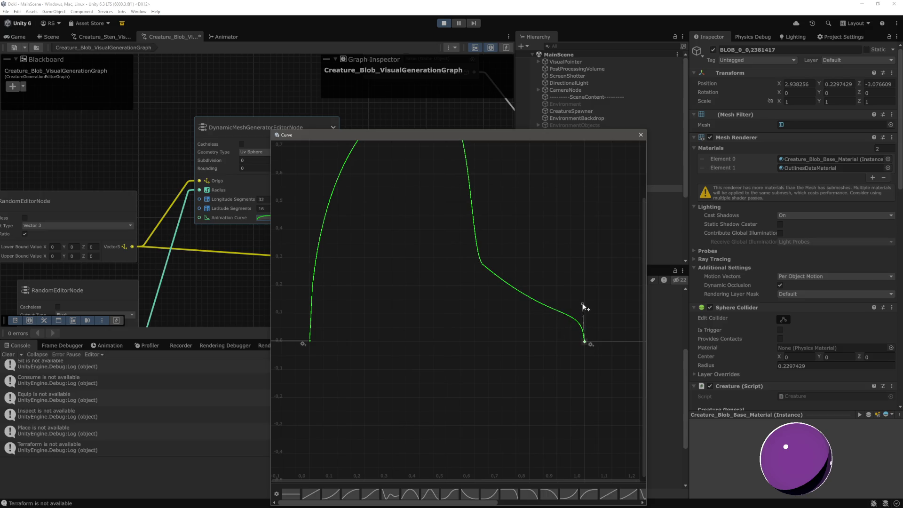
drag(582, 303, 582, 288)
click(483, 265)
drag(557, 326, 521, 308)
drag(469, 249, 469, 252)
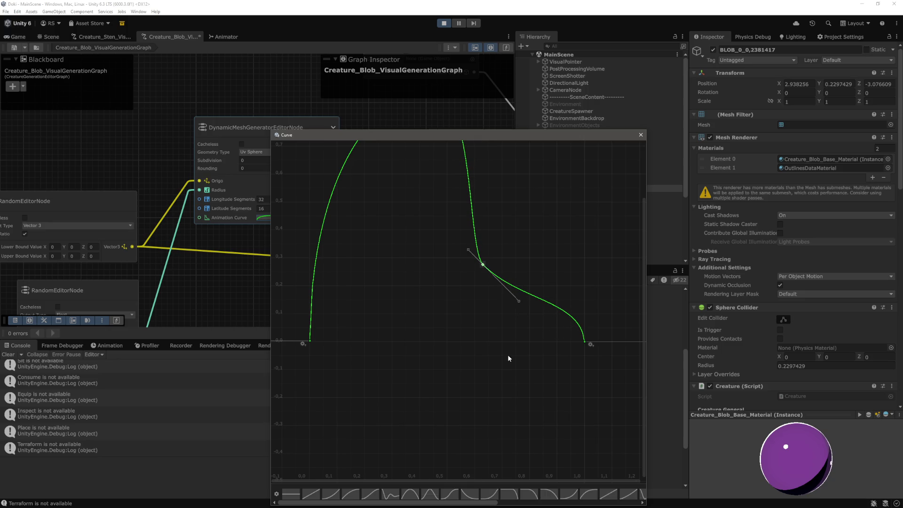
Lower the curve's peak to about 0.70, then replay the game to test and stop it.
key(f)
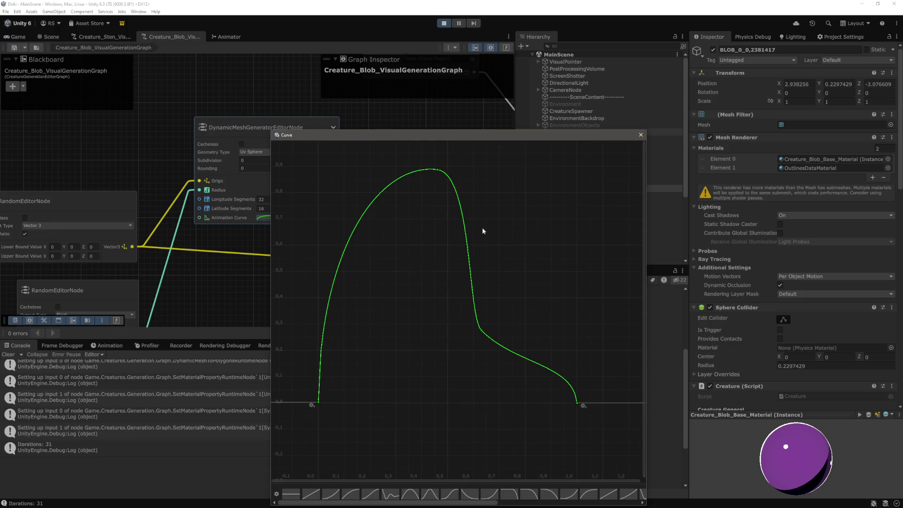
drag(436, 171, 435, 221)
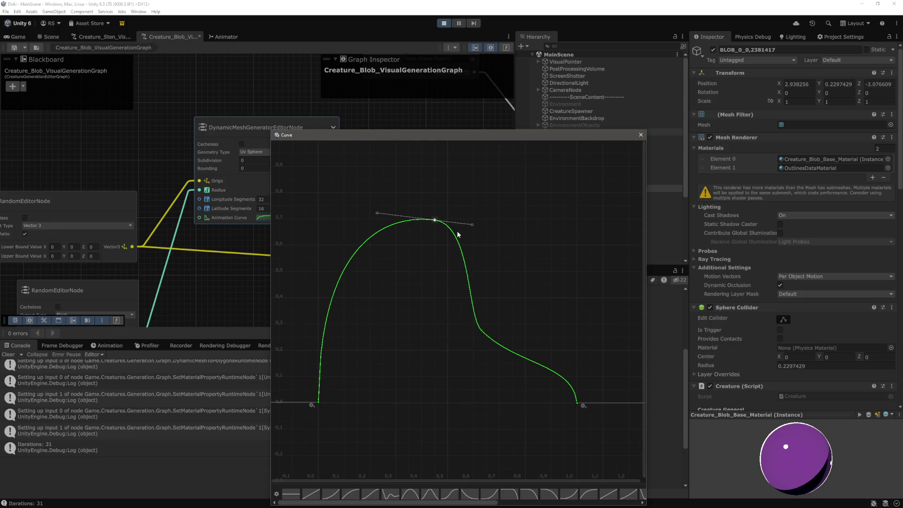
click(639, 135)
click(18, 37)
key(ctrl+p)
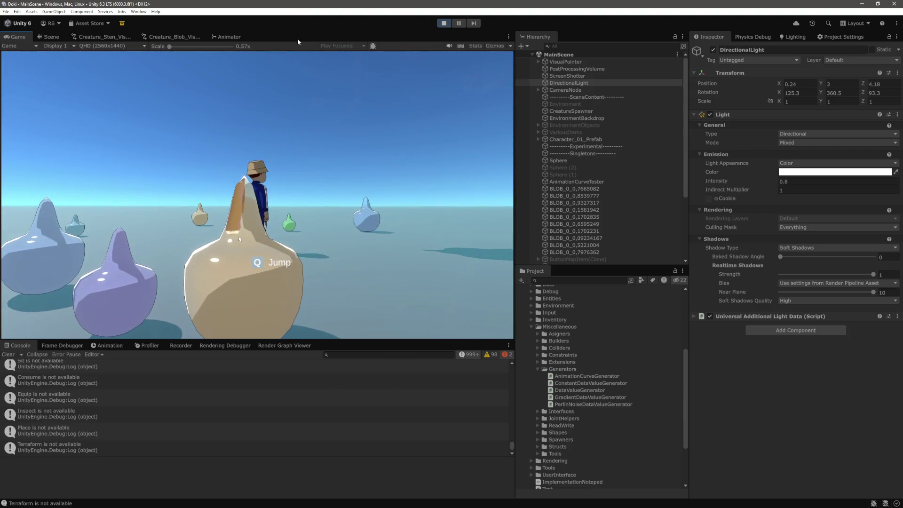
click(443, 23)
click(164, 38)
Drag the profile curve's middle key to about (0.903, 0.257), close the curve and start play.
click(271, 217)
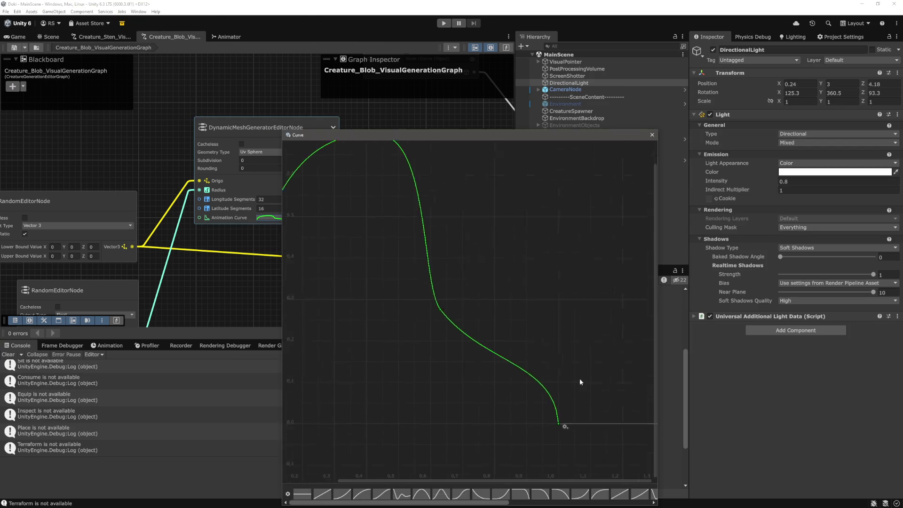
scroll(504, 364, down, 5)
scroll(441, 376, up, 3)
mouse_move(441, 375)
mouse_down()
mouse_move(388, 368)
mouse_move(528, 407)
mouse_up()
mouse_move(430, 300)
mouse_down()
mouse_move(496, 309)
mouse_move(481, 307)
mouse_up()
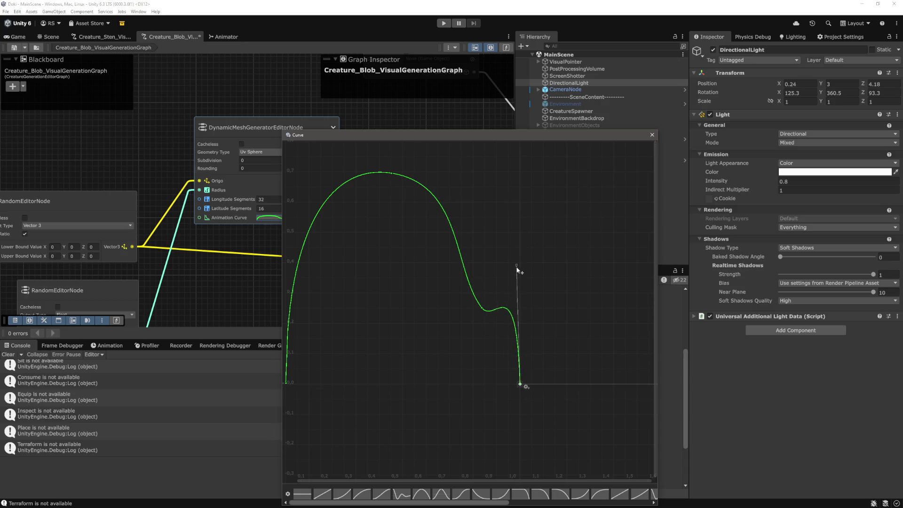
click(531, 320)
click(652, 135)
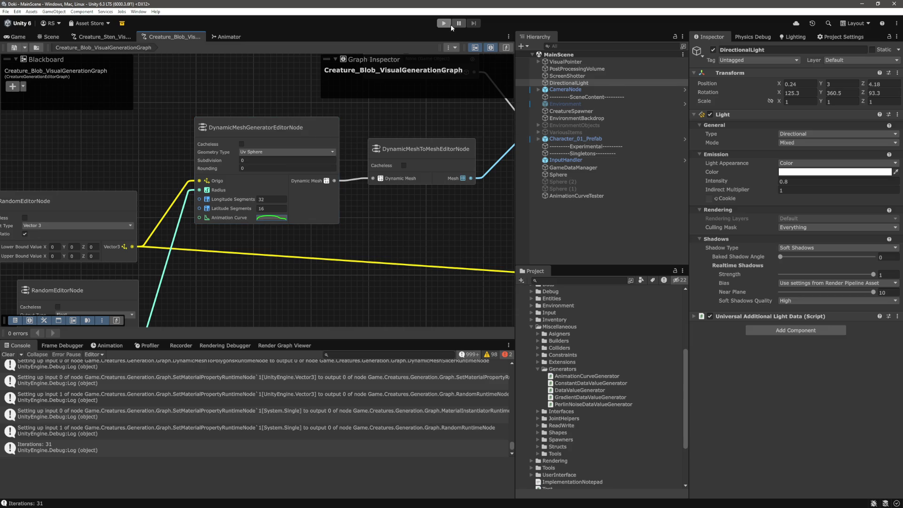
click(444, 24)
Watch the reshaped blobs in the Game view, then stop the game.
click(15, 37)
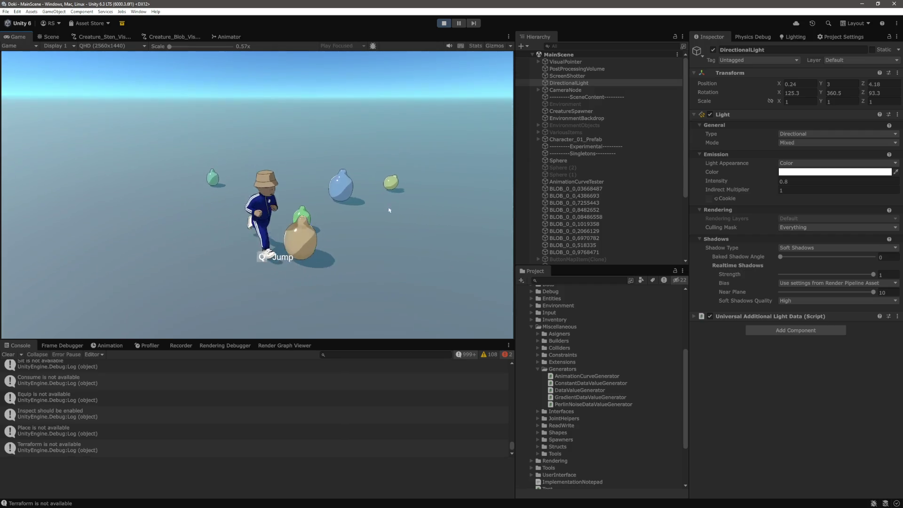
click(443, 23)
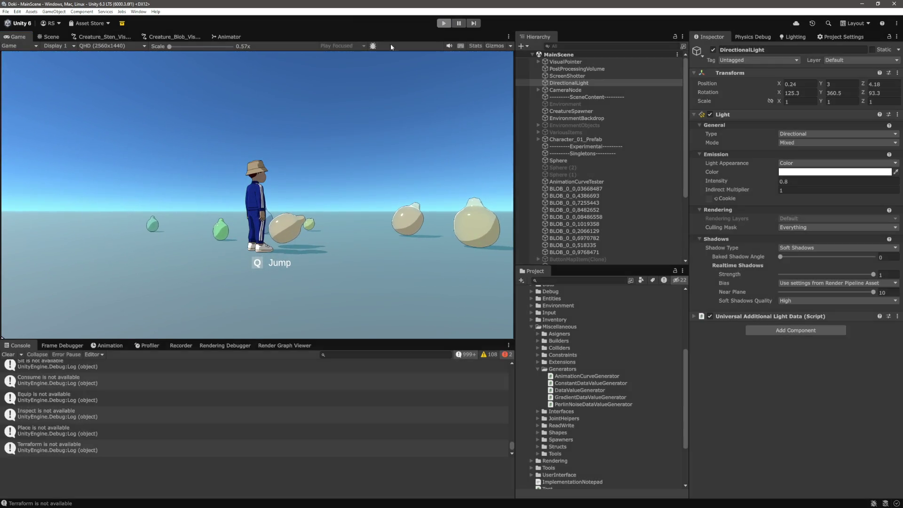
Apply the last rounded arch preset to the Creature_Blob mesh profile curve and show the Game view.
click(172, 36)
click(271, 218)
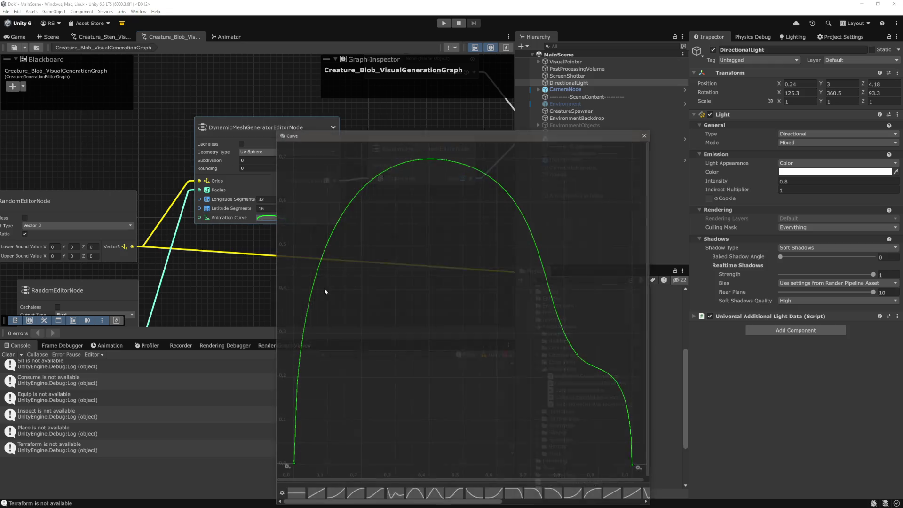
drag(478, 502, 625, 503)
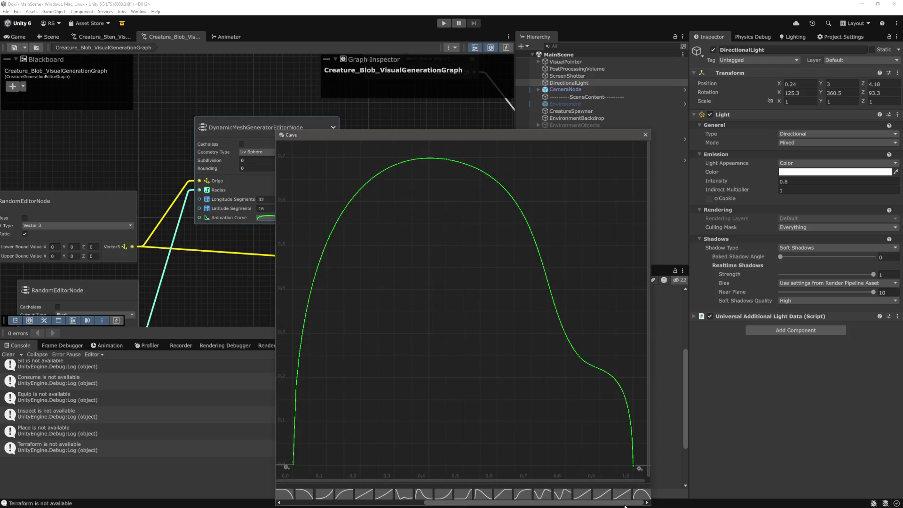
click(642, 495)
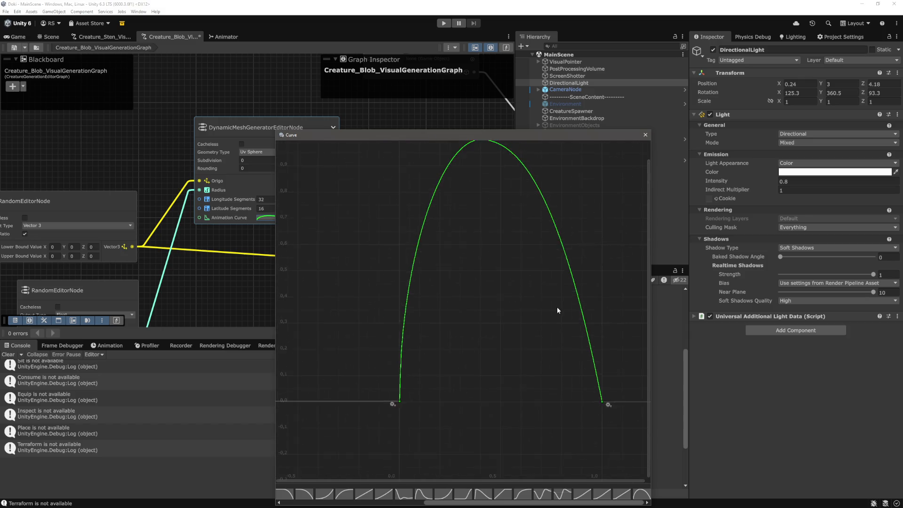
click(644, 135)
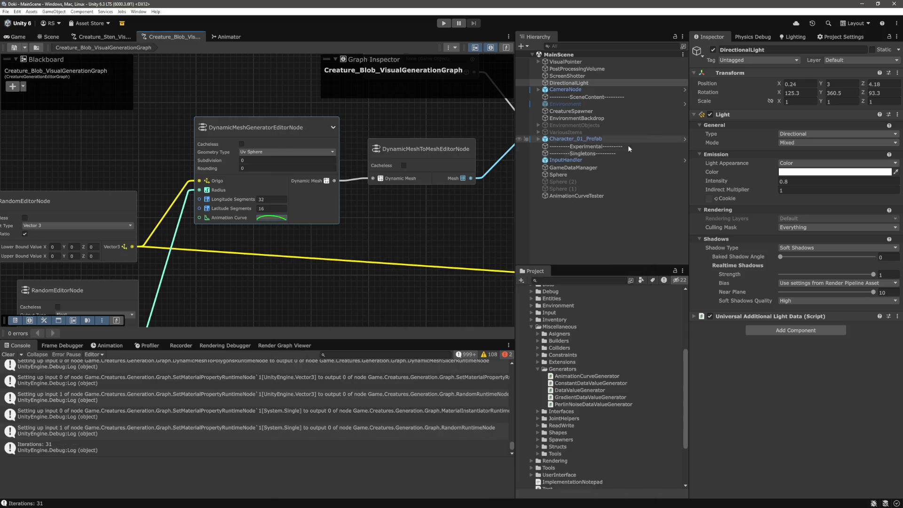
click(35, 42)
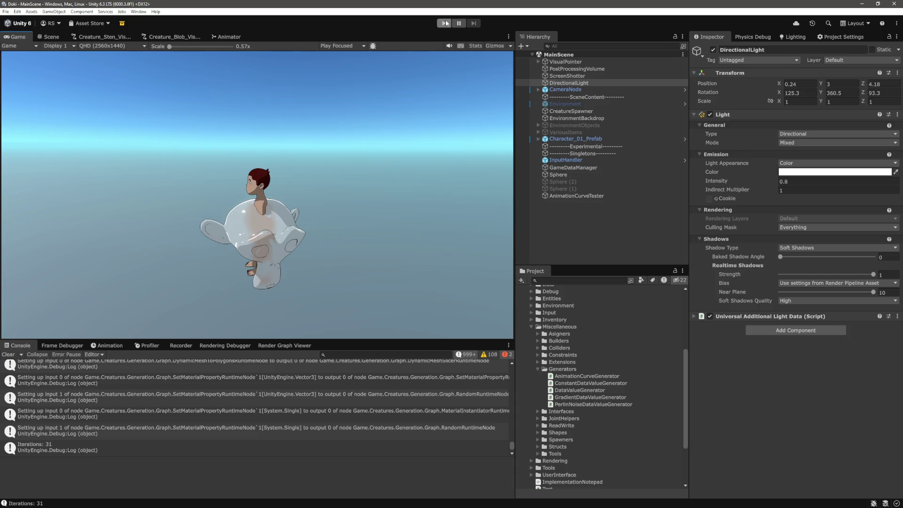
Play the game, steering the character through the blob field with W, then exit play mode.
click(445, 23)
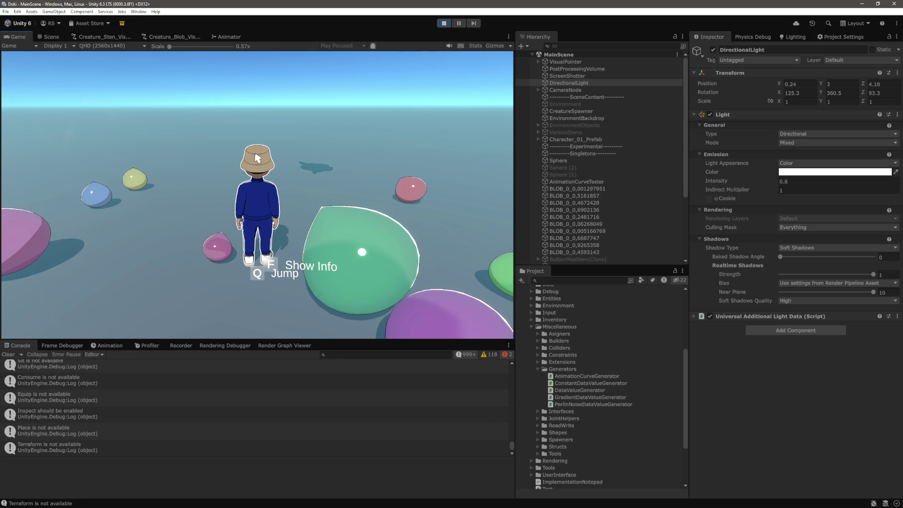
key(w)
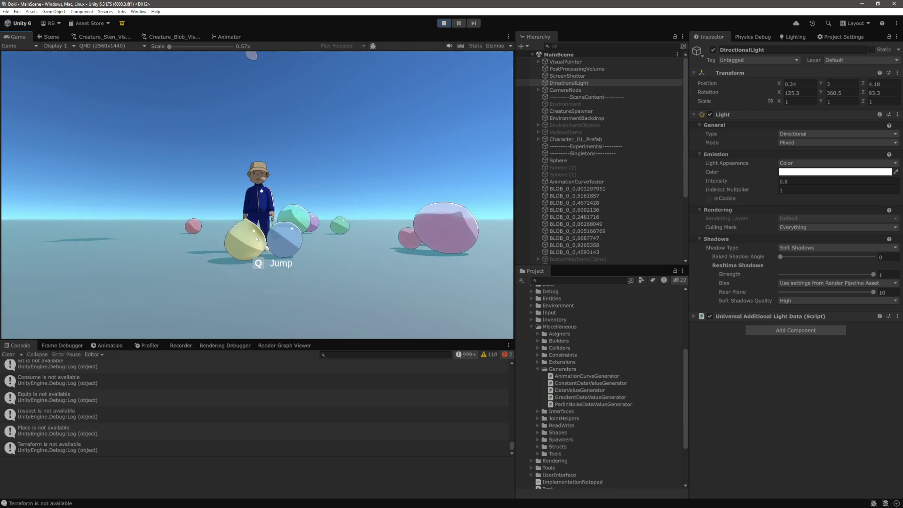
key(w)
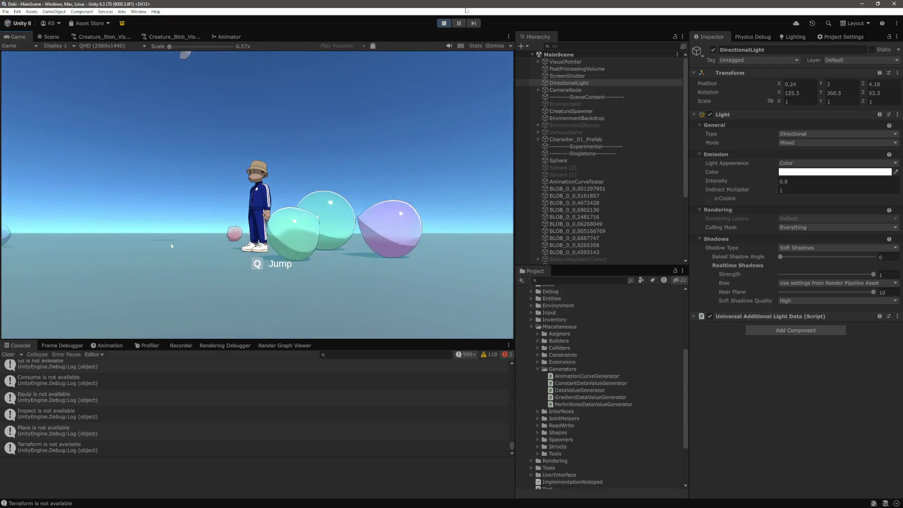
key(ctrl+p)
click(571, 196)
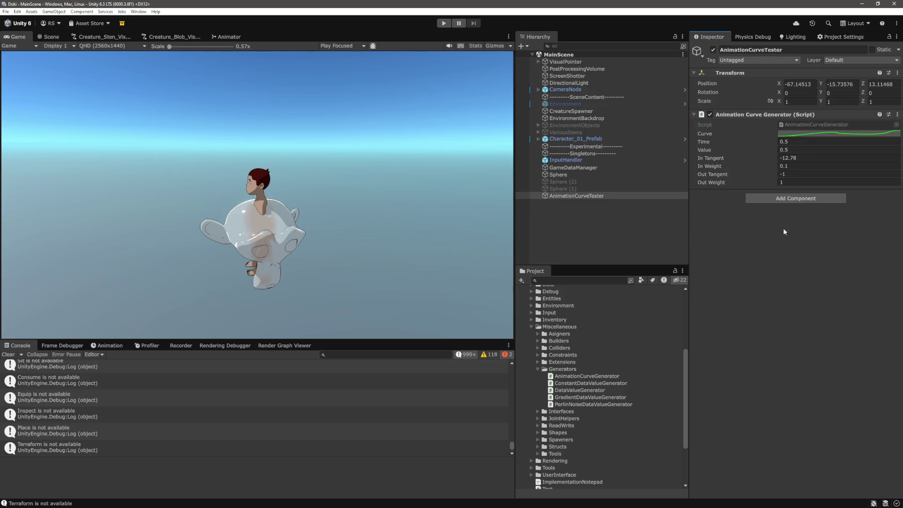
Inspect the AnimationCurveTester's curve zoomed out, then switch to AnimationCurveGenerator.cs in VS Code.
click(810, 133)
click(712, 308)
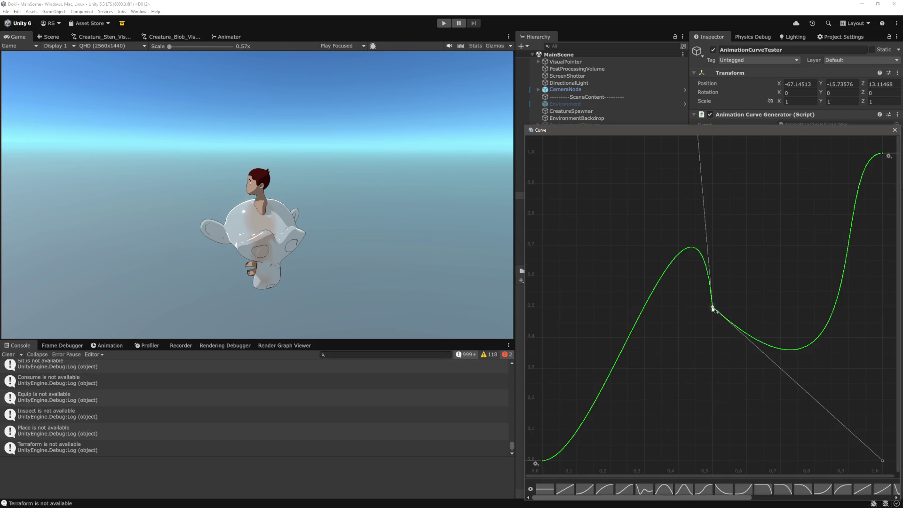
scroll(701, 205, down, 5)
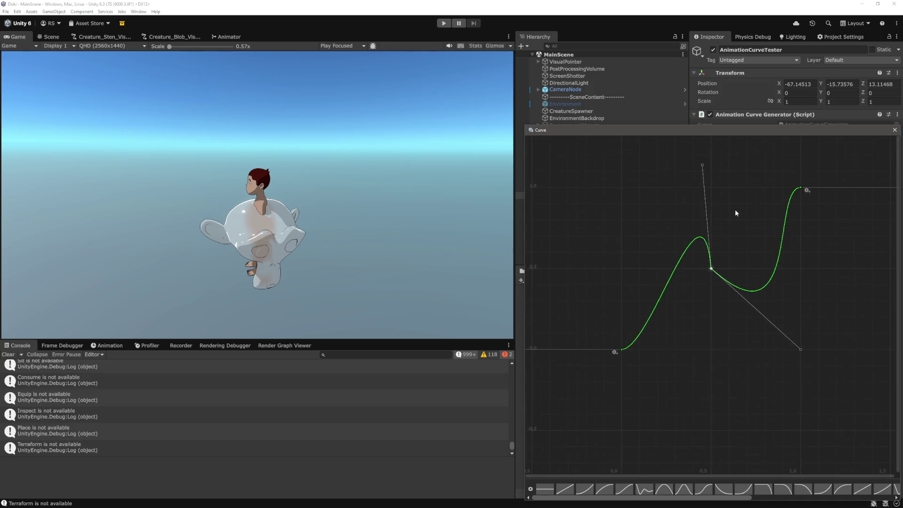
click(897, 133)
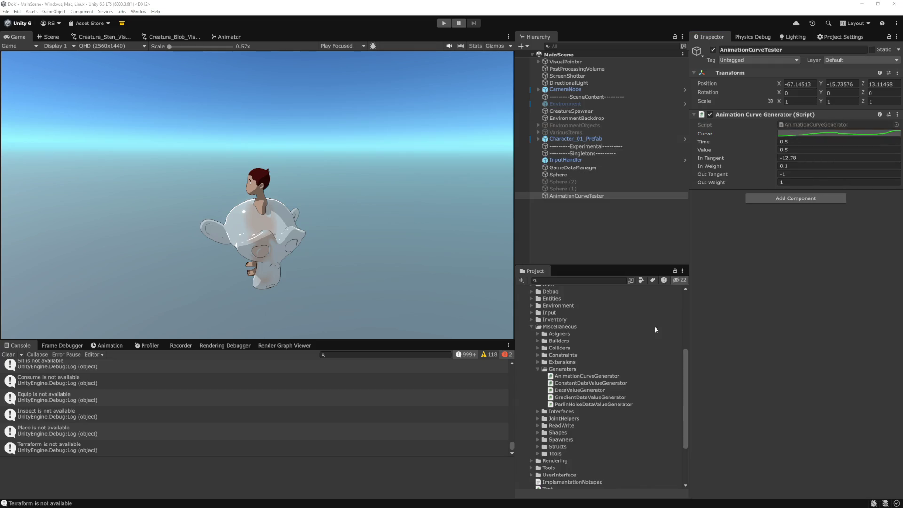
key(alt+Tab)
key(shift+alt+Right)
key(shift+alt+Right)
key(shift+alt+Right)
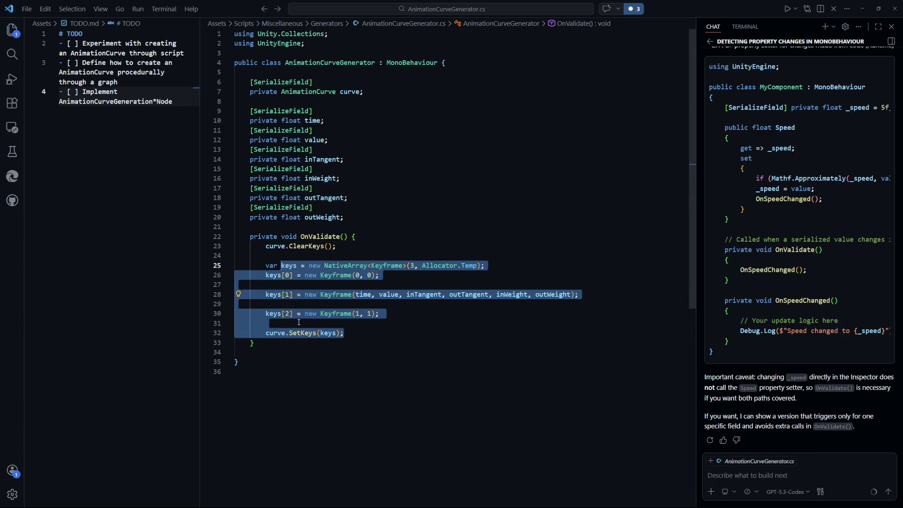
Block-comment the whole OnValidate method (lines 22–33) and return to Unity to recompile.
key(shift+alt+Left)
key(shift+alt+a)
click(452, 368)
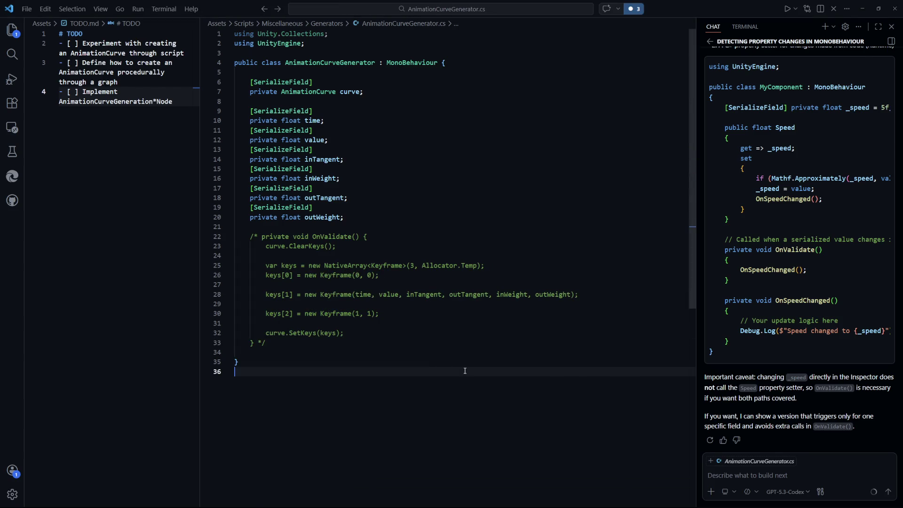
key(alt+Tab)
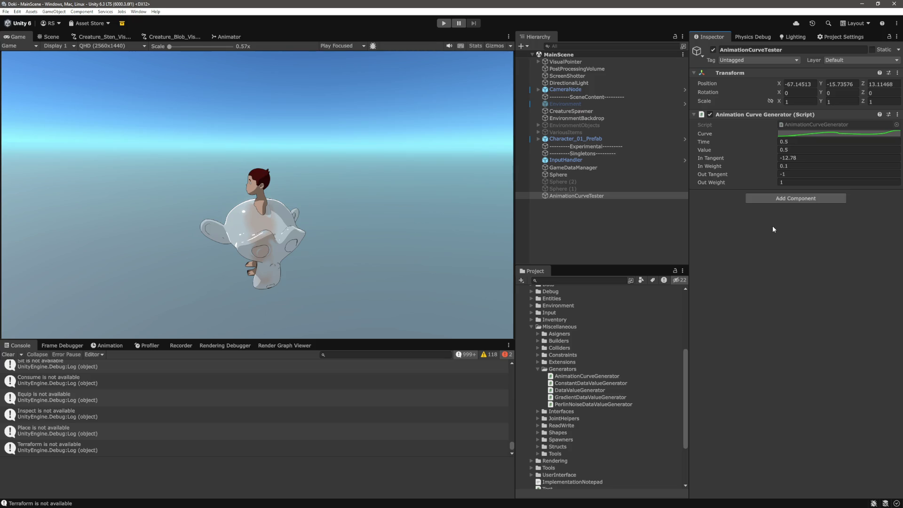
Select the tester curve's middle key at 0.5 and tilt its left tangent so the curve rises steeply.
click(823, 134)
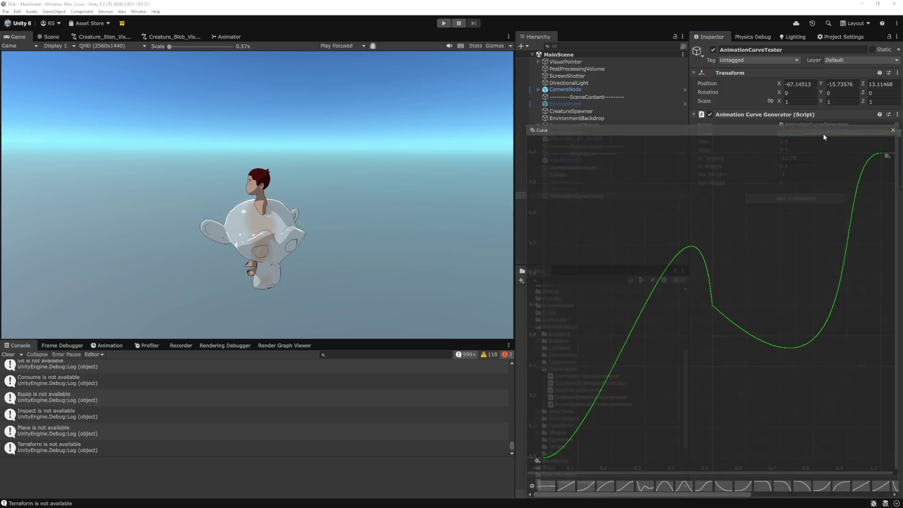
click(713, 308)
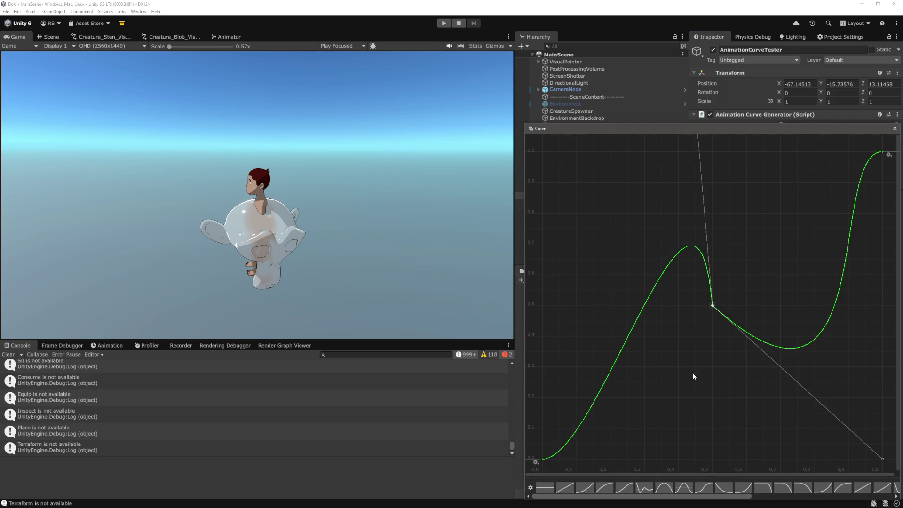
scroll(705, 353, down, 3)
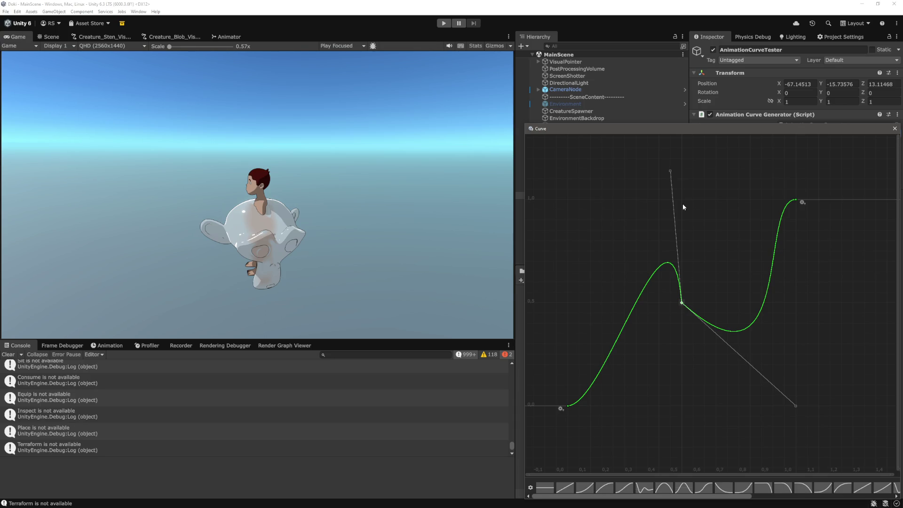
mouse_move(670, 170)
mouse_down()
mouse_move(619, 357)
mouse_move(626, 262)
mouse_move(626, 343)
mouse_move(628, 274)
mouse_move(635, 326)
mouse_move(627, 304)
mouse_move(646, 350)
mouse_move(681, 368)
mouse_up()
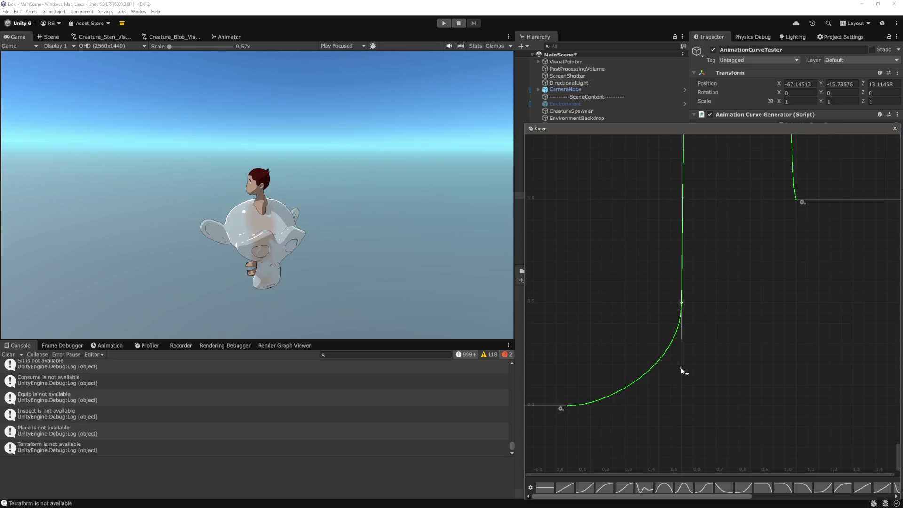
mouse_move(681, 368)
mouse_down()
mouse_move(617, 306)
mouse_move(663, 366)
mouse_move(681, 373)
mouse_move(614, 302)
mouse_move(633, 337)
mouse_move(681, 230)
mouse_move(651, 183)
mouse_move(641, 235)
mouse_move(650, 279)
mouse_up()
mouse_move(662, 315)
mouse_down()
mouse_move(650, 282)
mouse_move(568, 290)
mouse_move(633, 352)
mouse_move(672, 333)
mouse_move(639, 195)
mouse_move(649, 215)
mouse_move(616, 282)
mouse_move(667, 357)
mouse_move(609, 259)
mouse_move(613, 266)
mouse_up()
Reselect the middle key at (0.5, 0.5) and make its right tangent shallower.
click(707, 375)
click(682, 303)
mouse_move(796, 365)
mouse_down()
mouse_move(729, 320)
mouse_move(747, 323)
mouse_move(730, 254)
mouse_move(720, 268)
mouse_move(736, 244)
mouse_move(744, 300)
mouse_move(701, 225)
mouse_move(684, 220)
mouse_move(758, 301)
mouse_move(727, 363)
mouse_move(684, 383)
mouse_move(796, 421)
mouse_move(699, 317)
mouse_move(813, 389)
mouse_move(725, 266)
mouse_up()
click(172, 37)
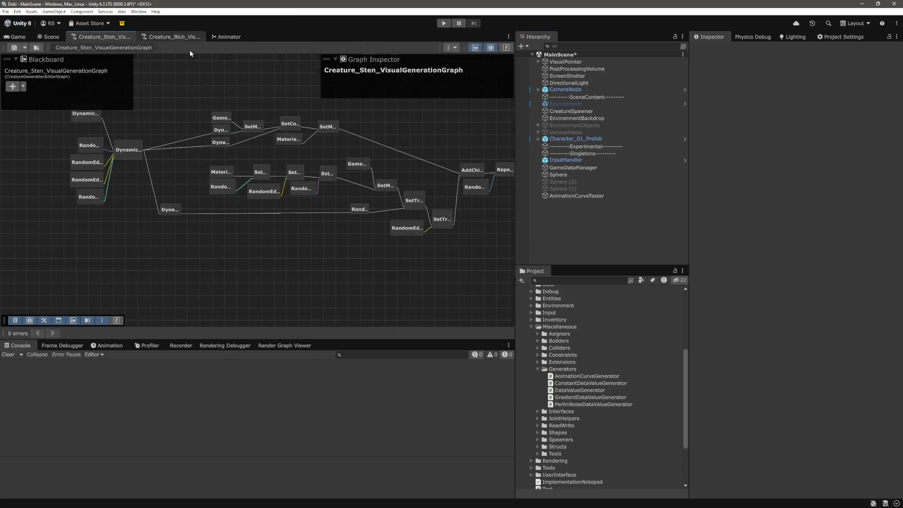
Open the Creature_Blob arch curve and inspect its start key, end key and peak of 1 near 0.45.
scroll(252, 235, up, 5)
click(259, 218)
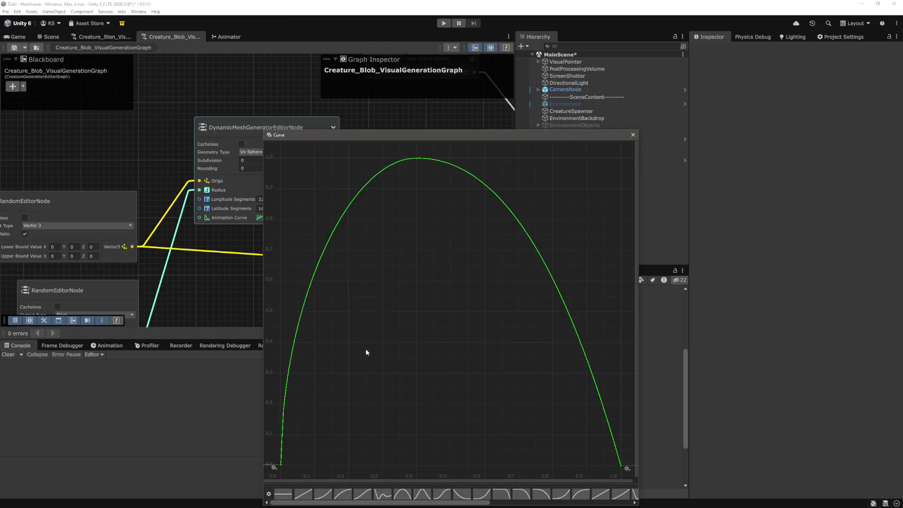
click(280, 464)
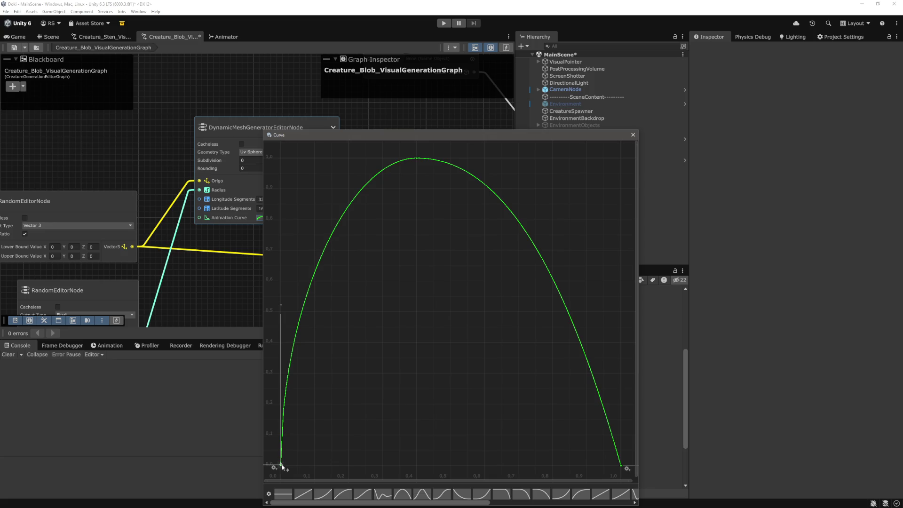
click(621, 467)
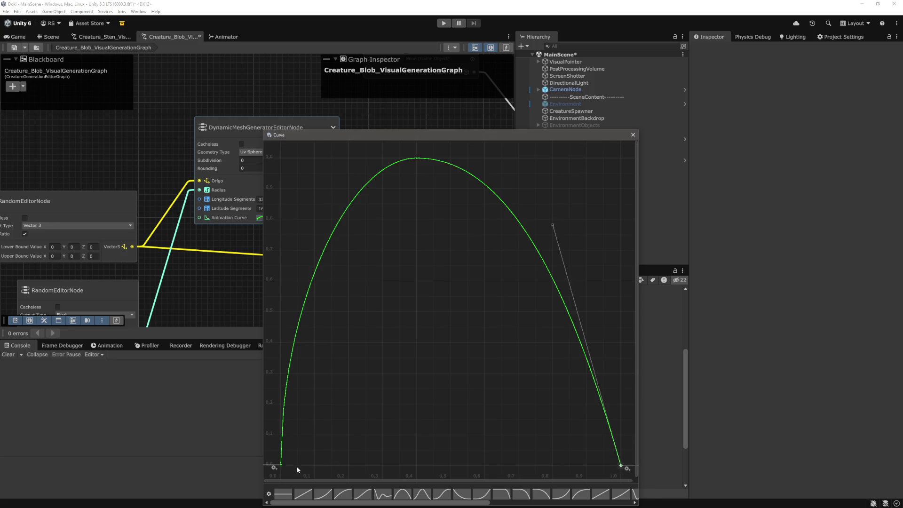
click(281, 465)
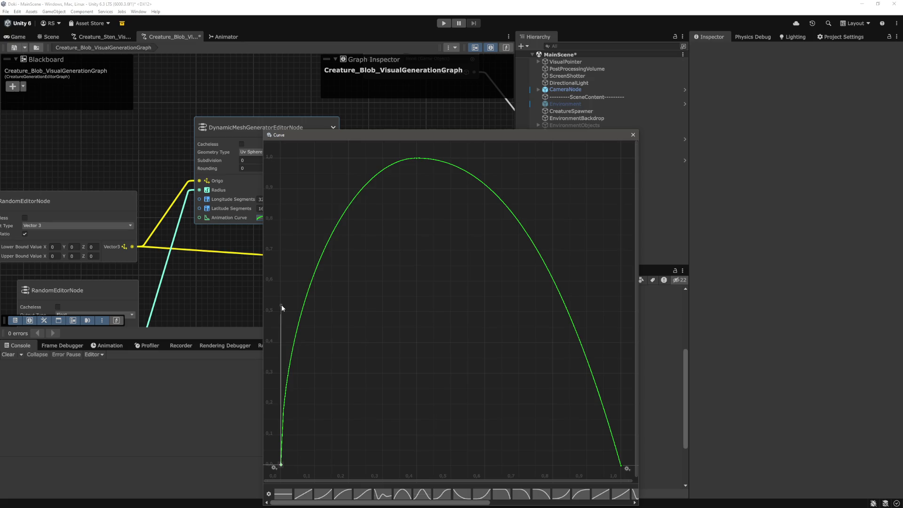
click(414, 158)
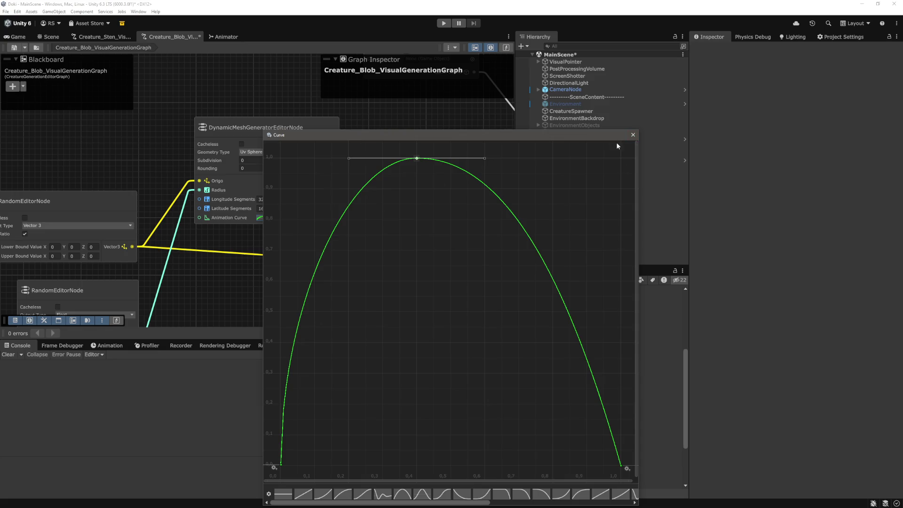
click(633, 134)
Remove the block comment from the OnValidate method in AnimationCurveGenerator.cs.
key(alt+Tab)
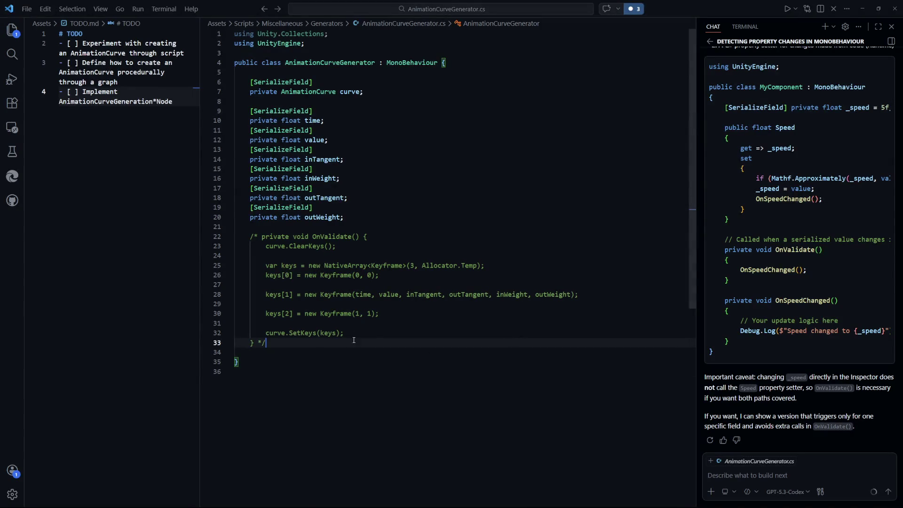
drag(281, 352, 235, 236)
key(shift+alt+a)
click(405, 376)
scroll(399, 326, down, 3)
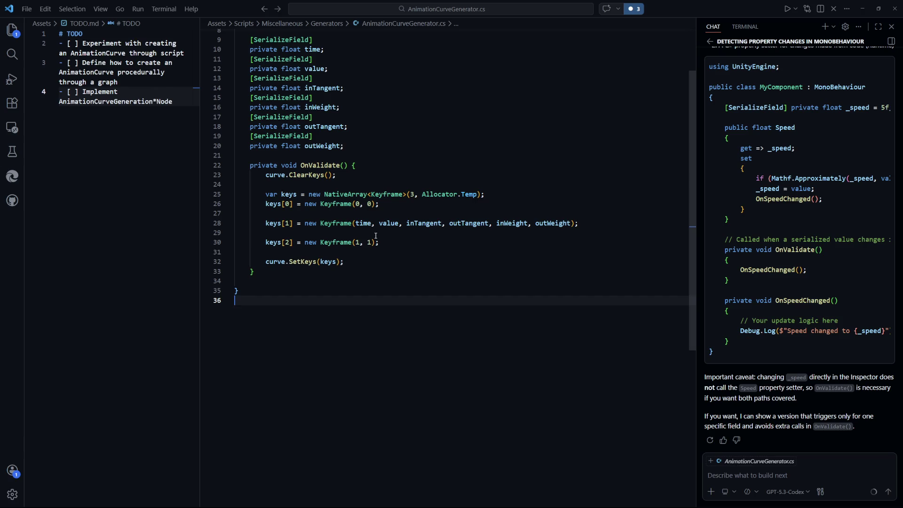
Insert a blank line above the keys[1] keyframe line and save the script.
drag(565, 233, 294, 222)
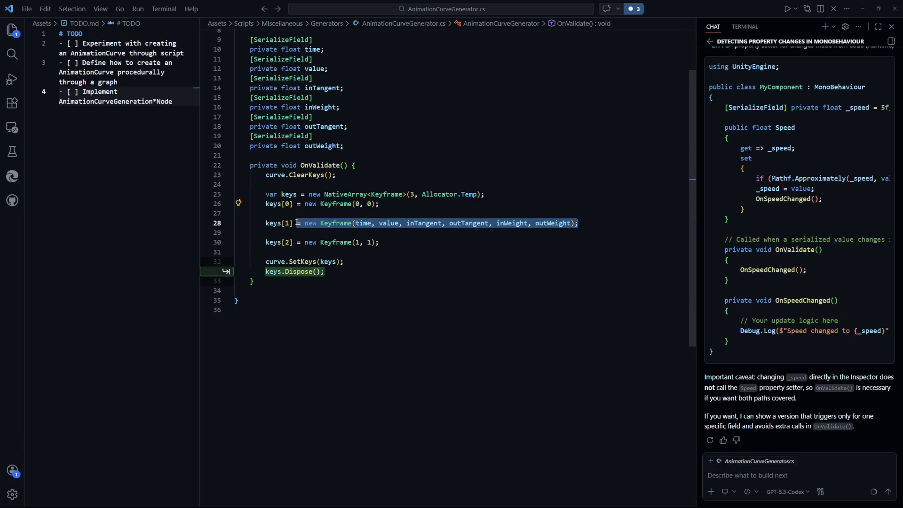
click(336, 242)
click(432, 278)
click(475, 219)
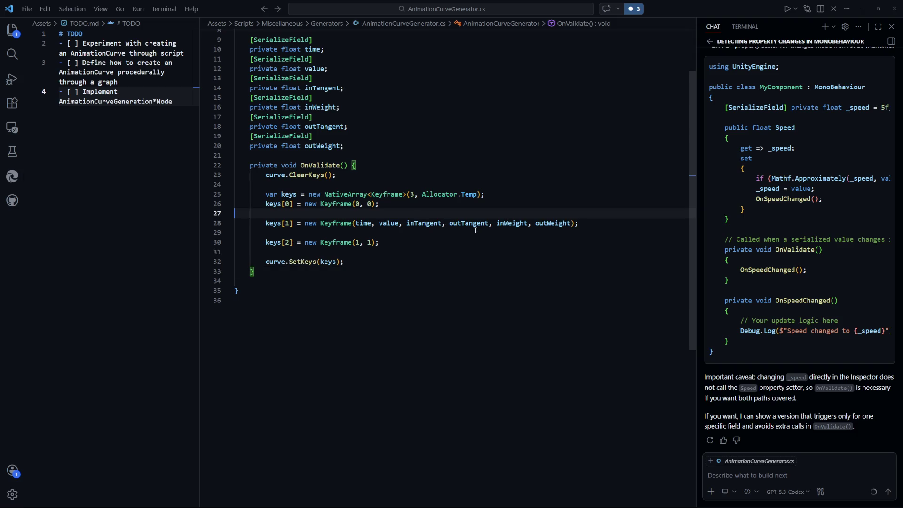
key(Return)
key(ctrl+s)
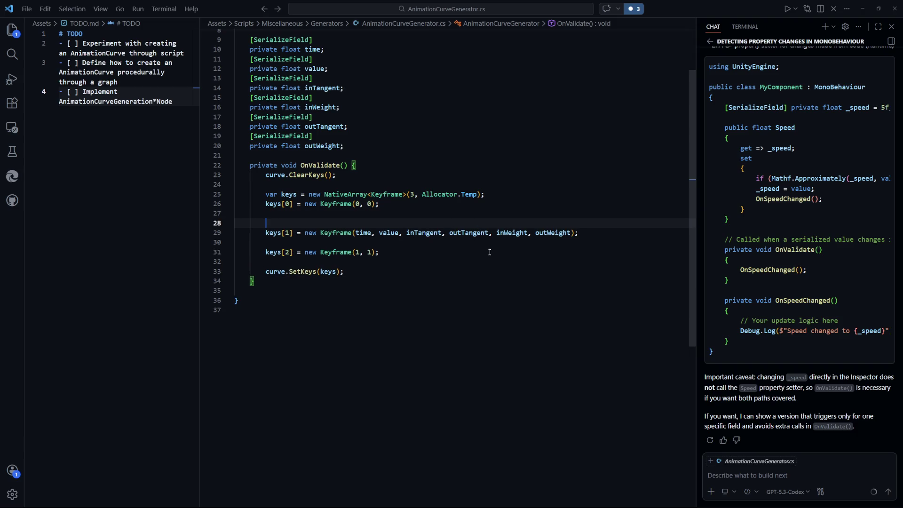
Block-comment out the keys[1] keyframe line, open a fresh line below it, and save.
key(ctrl+shift+k)
key(End)
key(shift+Home)
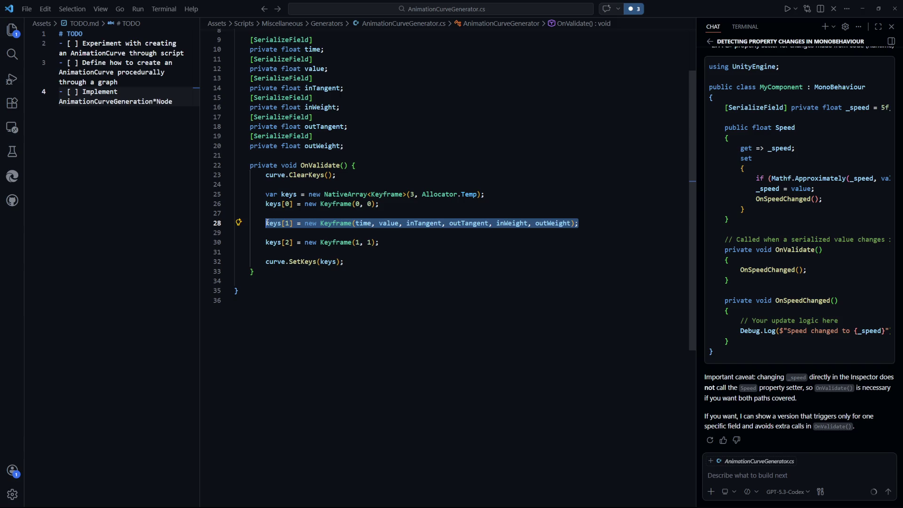
key(shift+alt+a)
key(End)
key(Return)
key(ctrl+s)
key(Escape)
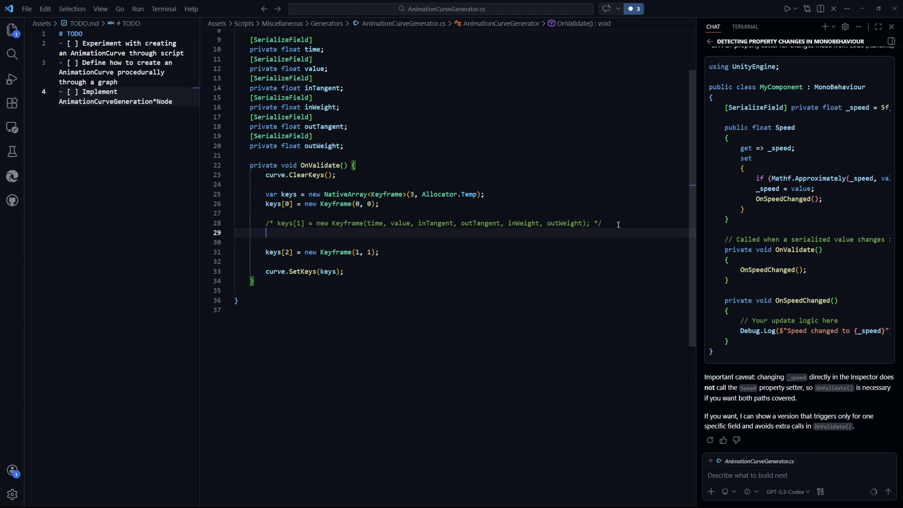
Declare floats time1, value1, inTangent1, inWeight1, outTangent1 and outWeight1 below keys[1], then save.
text(float time)
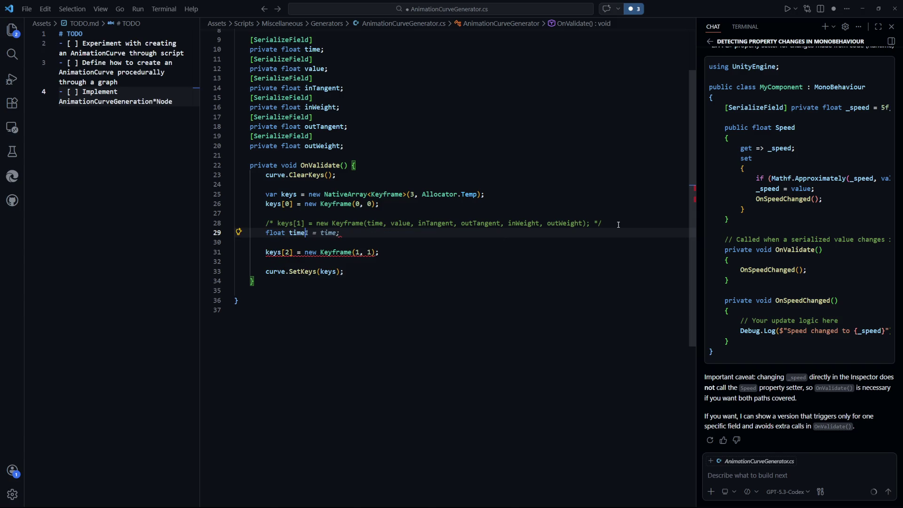
text(1 =)
key(Return)
text(float value1 =)
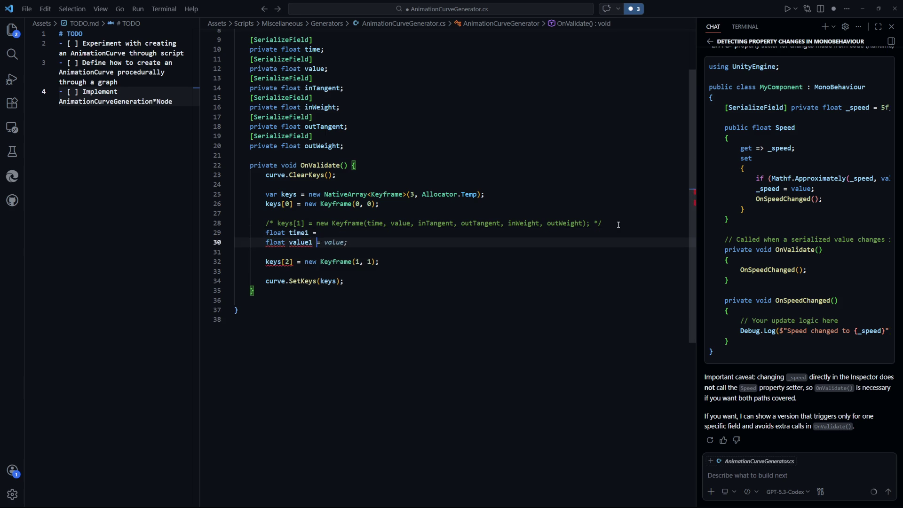
key(Return)
text(fl)
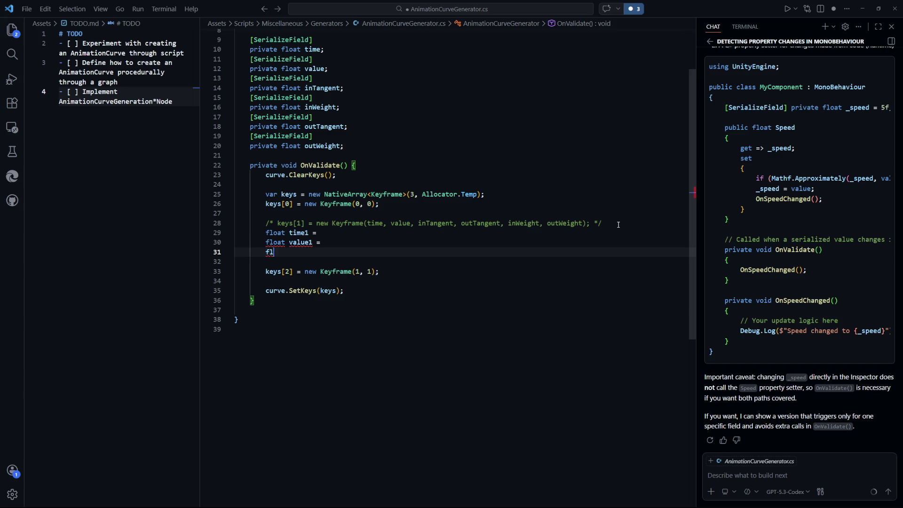
text(oat inTangent1 =)
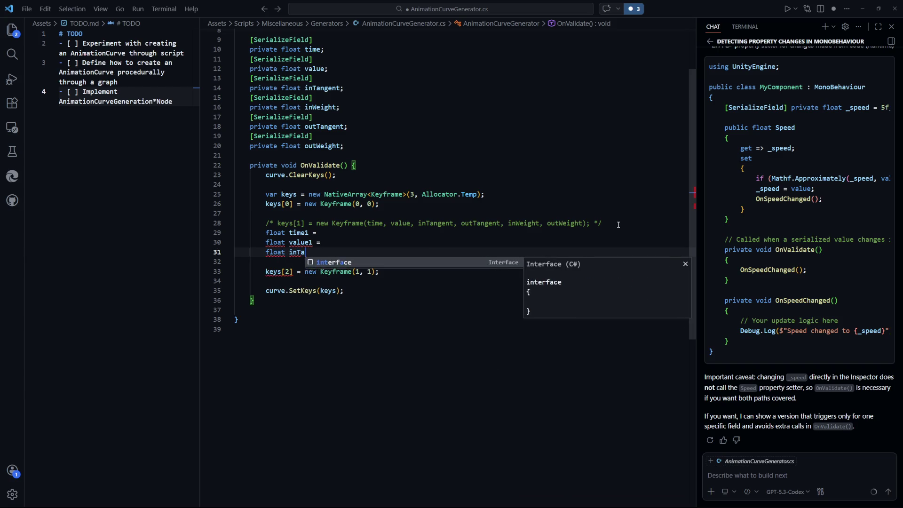
key(Return)
text(float inWeight1)
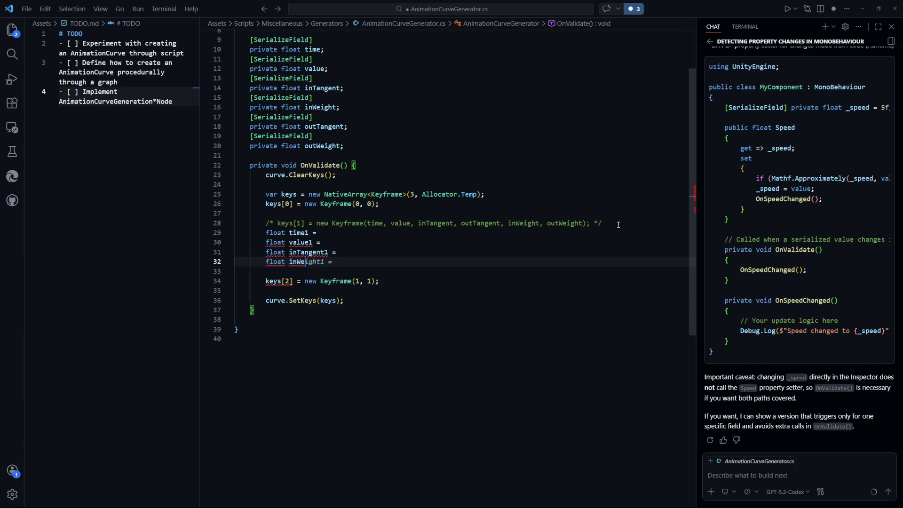
text( =)
key(Return)
text(float outTangent1 =)
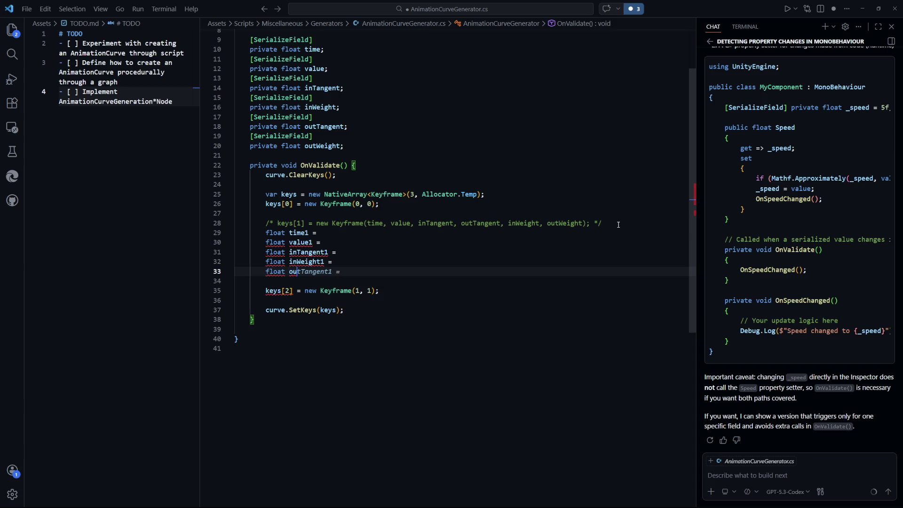
key(Tab)
key(ctrl+s)
click(527, 332)
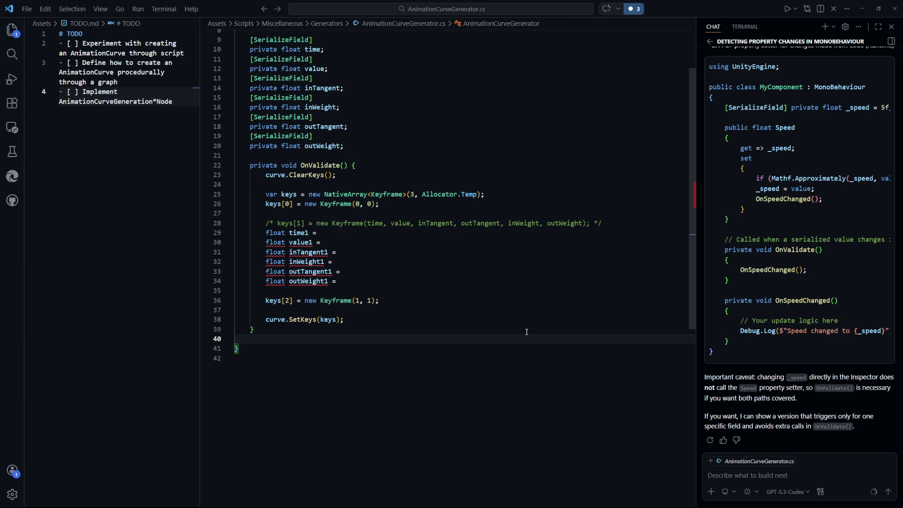
key(alt+Tab)
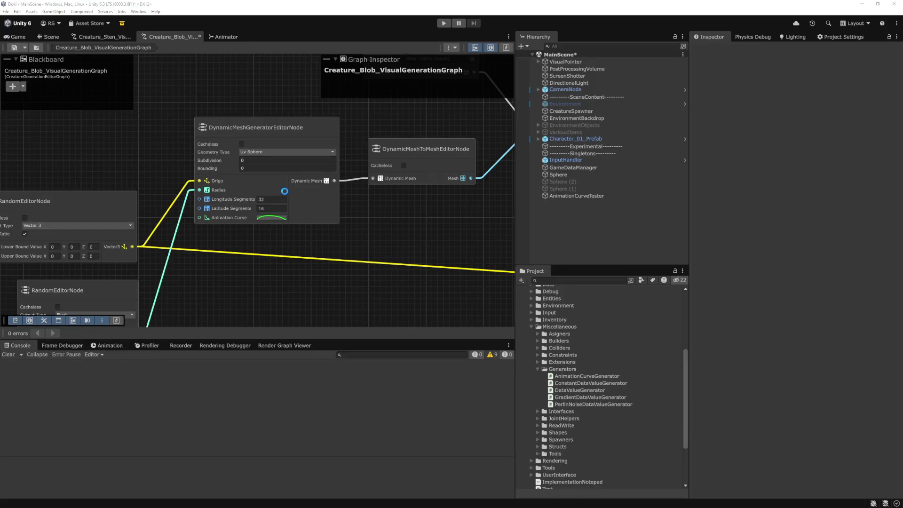
click(272, 217)
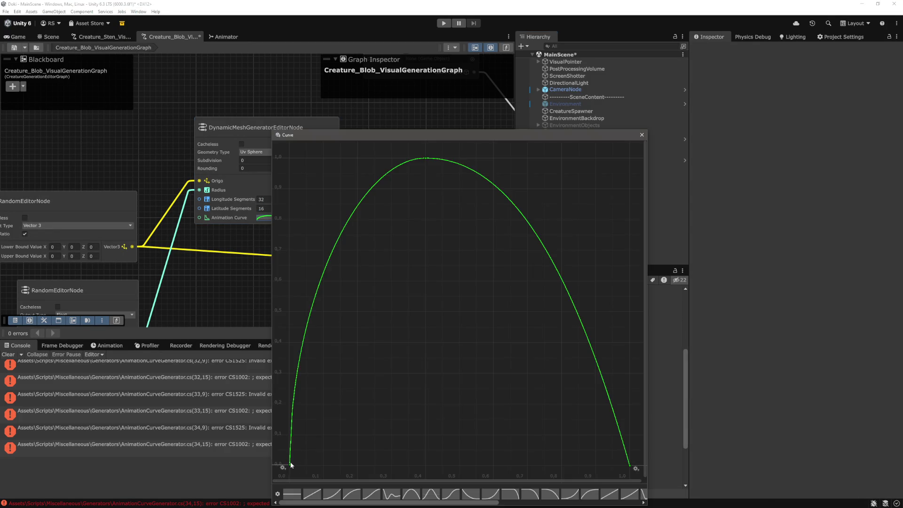
key(alt+Tab)
click(420, 286)
scroll(297, 205, down, 1)
scroll(330, 214, up, 1)
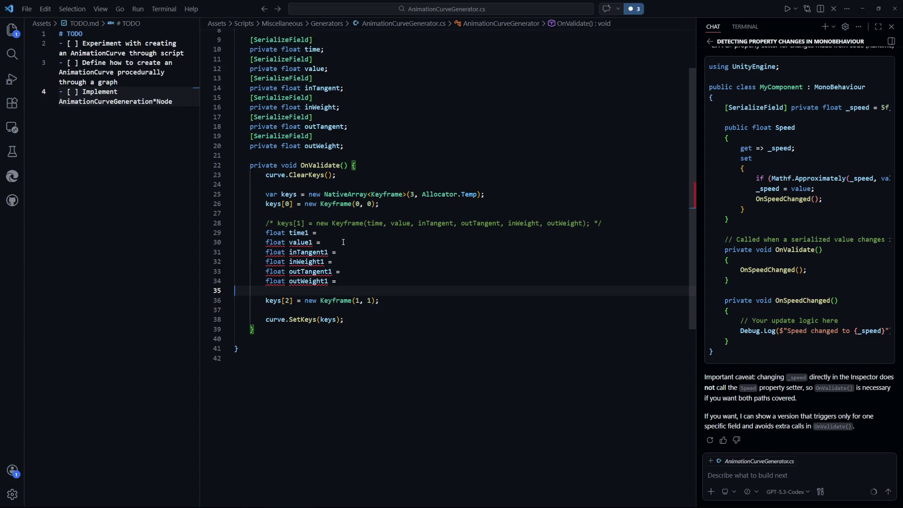
Remove the six float declarations from OnValidate and uncomment the keys[1] keyframe line.
scroll(348, 249, down, 1)
click(388, 246)
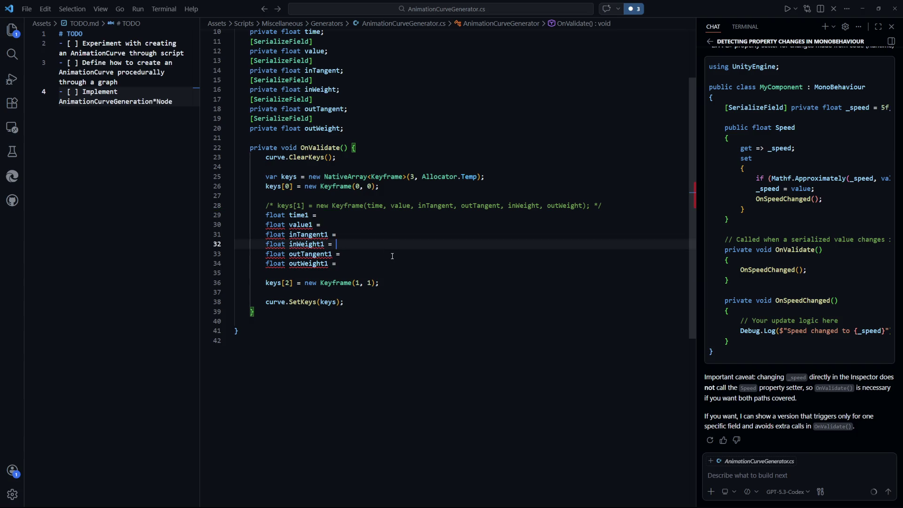
click(345, 265)
key(Delete)
mouse_move(345, 265)
mouse_down()
mouse_move(601, 205)
mouse_move(387, 202)
mouse_up()
key(ctrl+End)
key(Up)
key(Up)
key(Up)
key(shift+alt+a)
key(ctrl+End)
Add a private void Test() method below OnValidate containing the six float declarations.
click(312, 260)
key(Return)
key(Return)
key(Up)
text(private void Test())
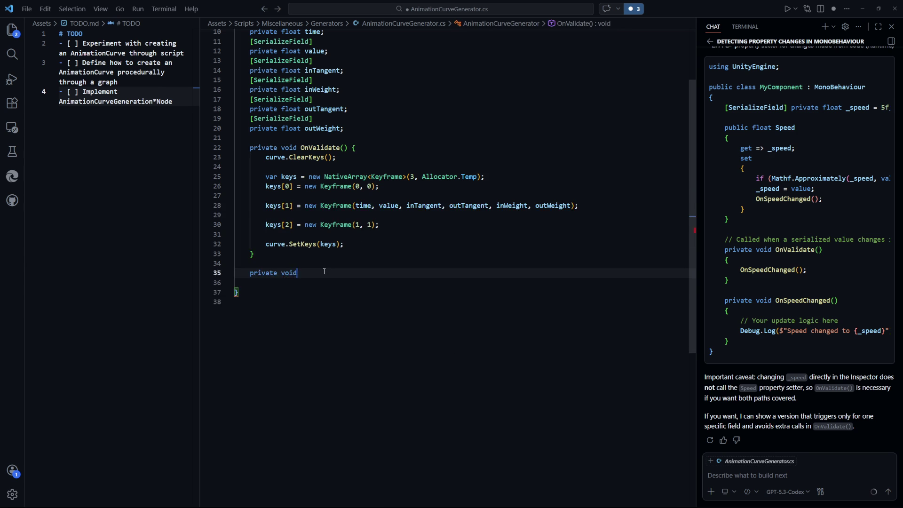
text( {)
key(Return)
key(ctrl+s)
key(Tab)
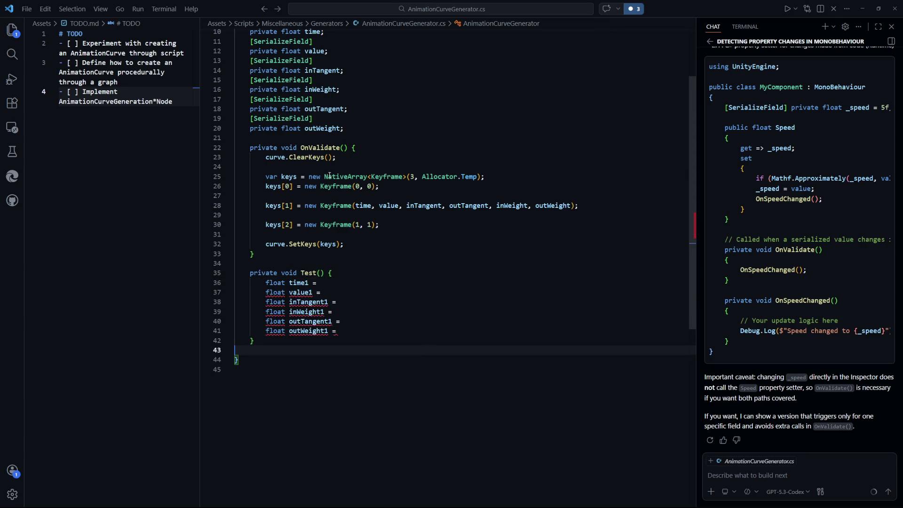
Comment out OnValidate's body, add a Test(); call after it, and save.
drag(368, 243, 265, 157)
key(shift+alt+a)
key(ctrl+z)
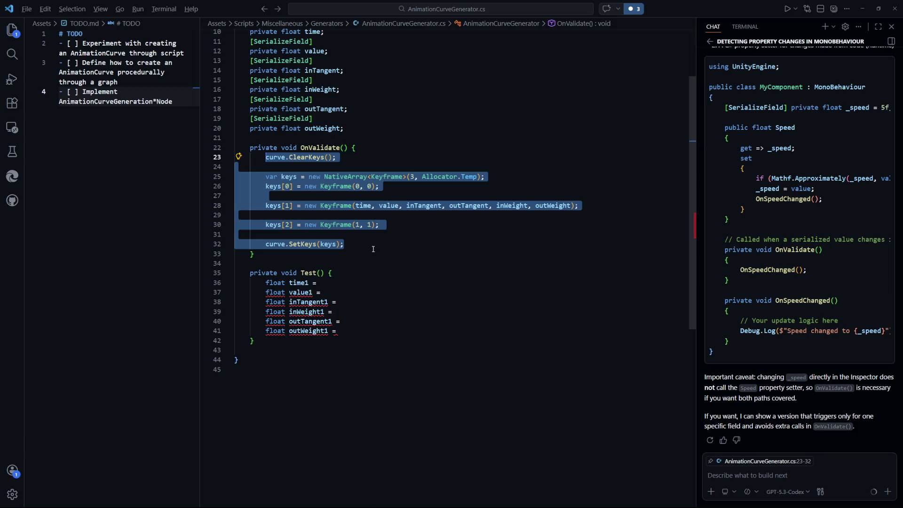
key(ctrl+y)
key(Return)
key(Return)
text(Test();)
key(ctrl+s)
Select the six declarations in Test() and open blank lines below them.
click(357, 359)
scroll(365, 264, down, 4)
scroll(356, 242, up, 3)
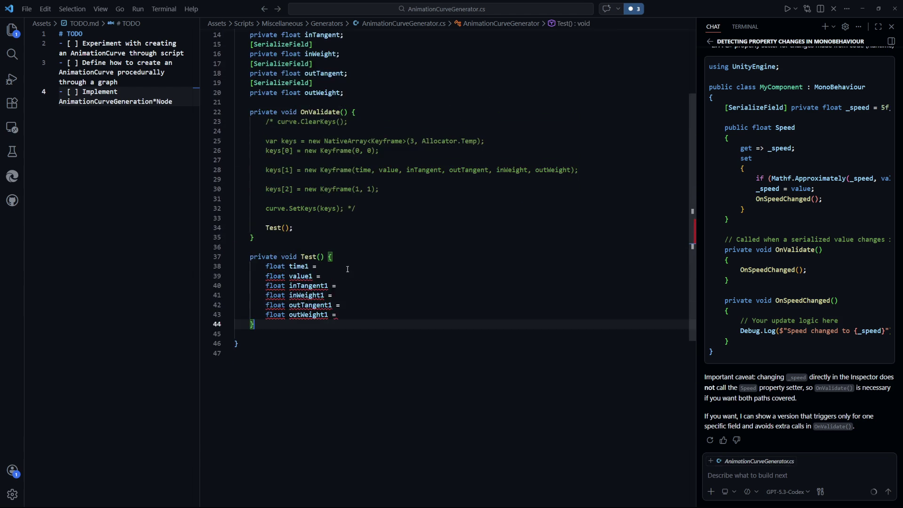
scroll(292, 205, down, 2)
drag(346, 265, 235, 213)
click(403, 265)
key(Return)
key(Return)
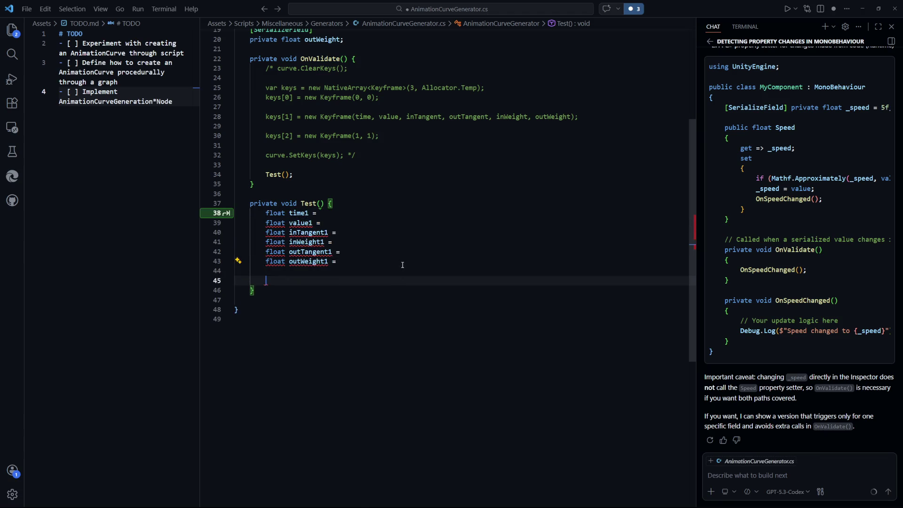
Paste two more declaration sets and rename them time2…outWeight2 and time3…outWeight3.
key(ctrl+v)
key(Return)
text(float time1 =         float value1 =         float inTangent1 =         float inWeight1 =         float outTangent1 =         float outWeight1 =)
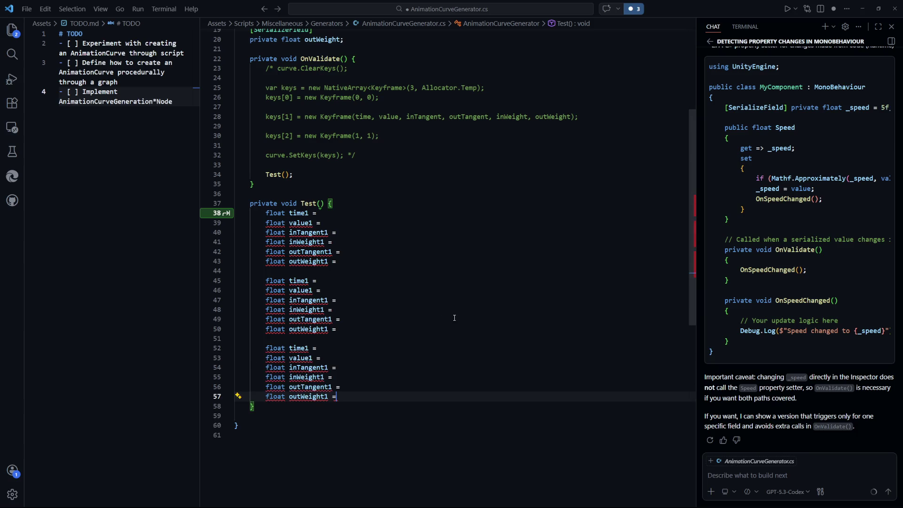
key(ctrl+s)
scroll(324, 255, down, 2)
click(308, 228)
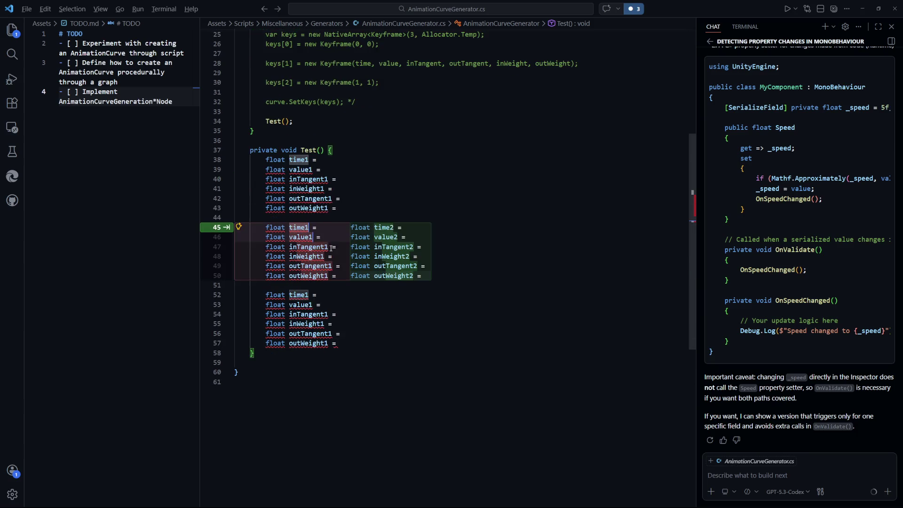
key(Tab)
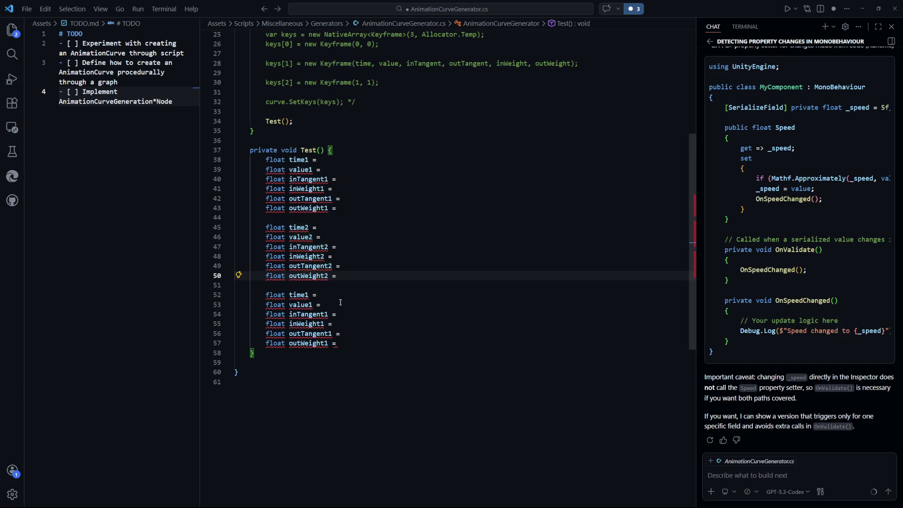
key(Down)
key(Down)
key(Down)
key(Tab)
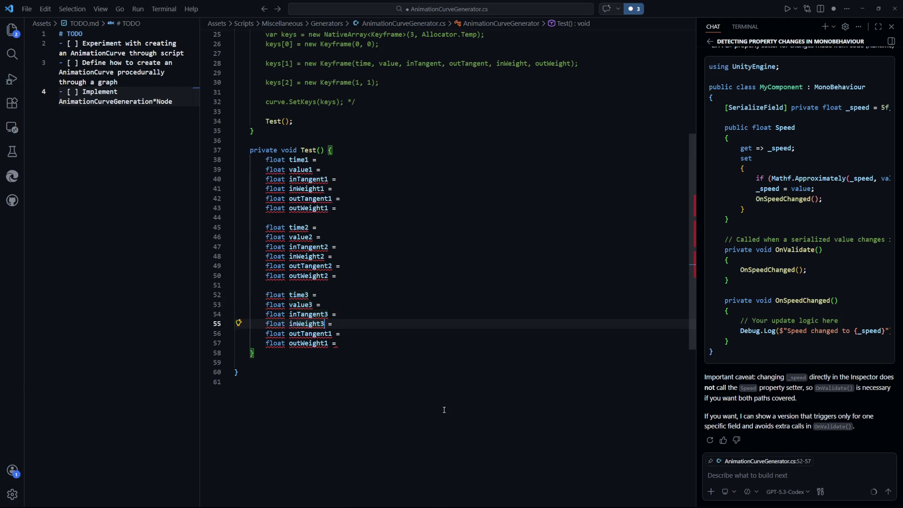
key(Tab)
click(436, 408)
key(ctrl+s)
Add a line clearing the curve's keys after the third variable set.
click(414, 344)
key(Return)
key(Return)
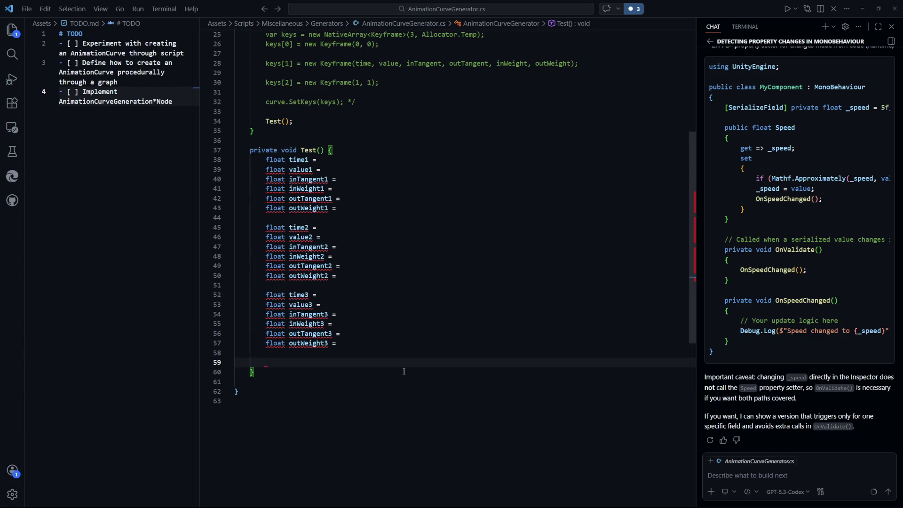
scroll(326, 197, up, 4)
key(Escape)
scroll(333, 179, down, 1)
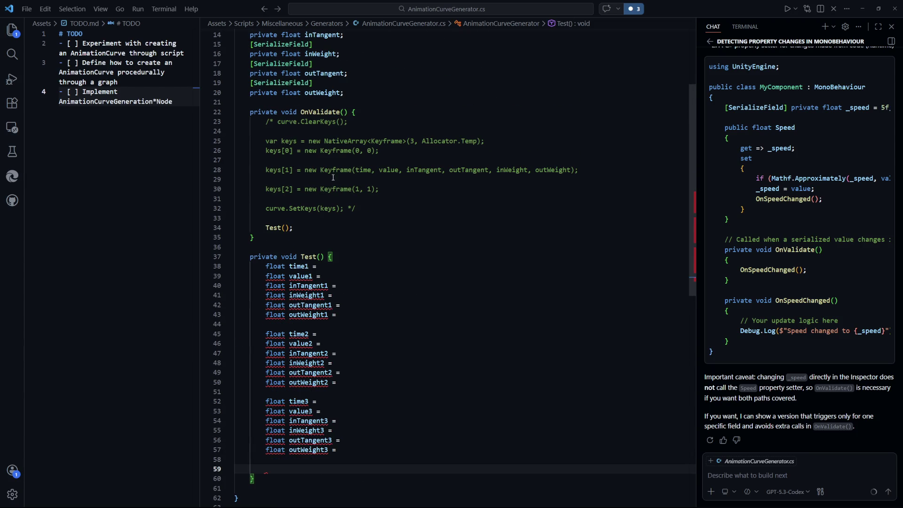
key(Tab)
Copy the NativeArray keys line and the keys[1] keyframe line into Test().
drag(484, 141, 265, 141)
key(ctrl+c)
click(361, 468)
key(Return)
key(ctrl+v)
key(Return)
scroll(361, 467, down, 3)
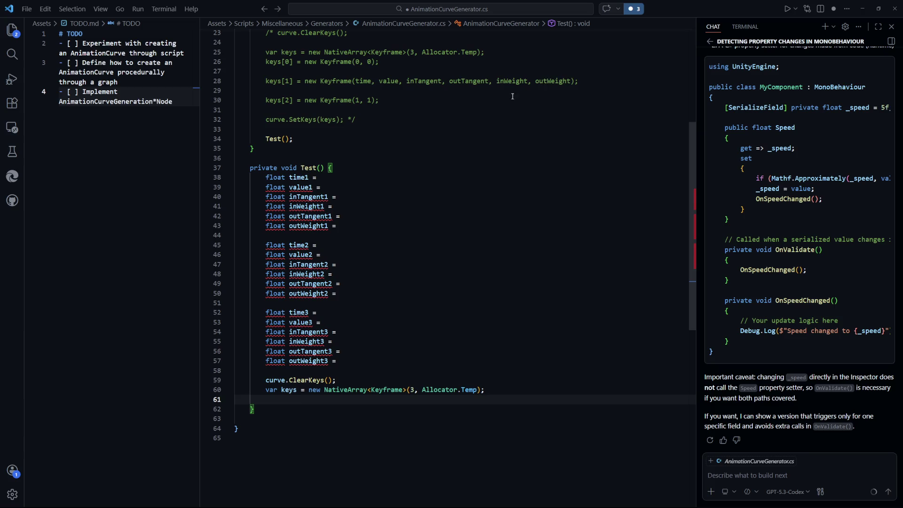
drag(579, 81, 267, 82)
key(ctrl+c)
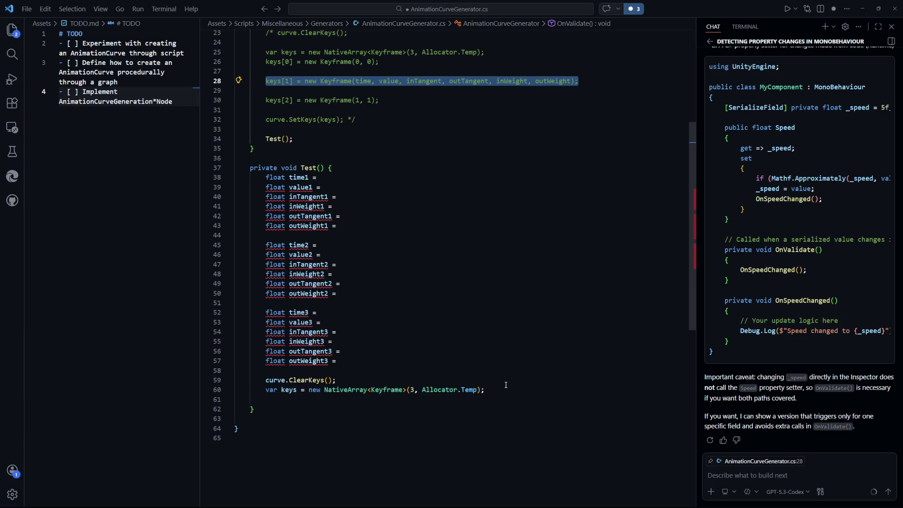
click(512, 381)
click(511, 391)
key(Return)
key(Return)
key(ctrl+v)
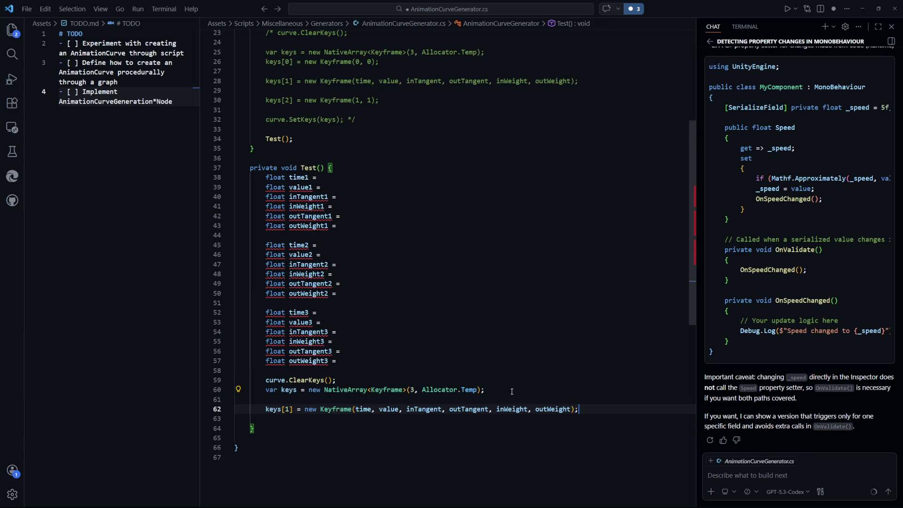
Assign keys[0], keys[1] and keys[2] Keyframes from the three variable sets.
scroll(541, 379, down, 3)
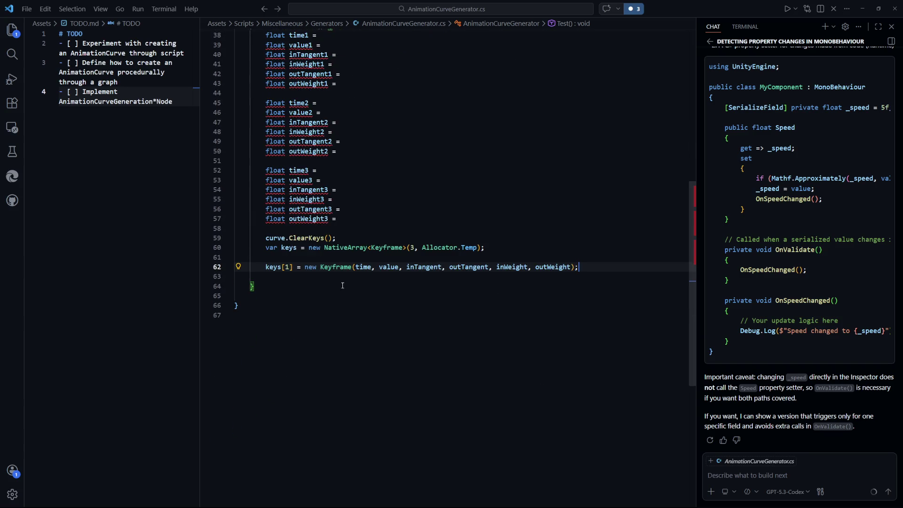
double_click(289, 268)
text(0)
key(Tab)
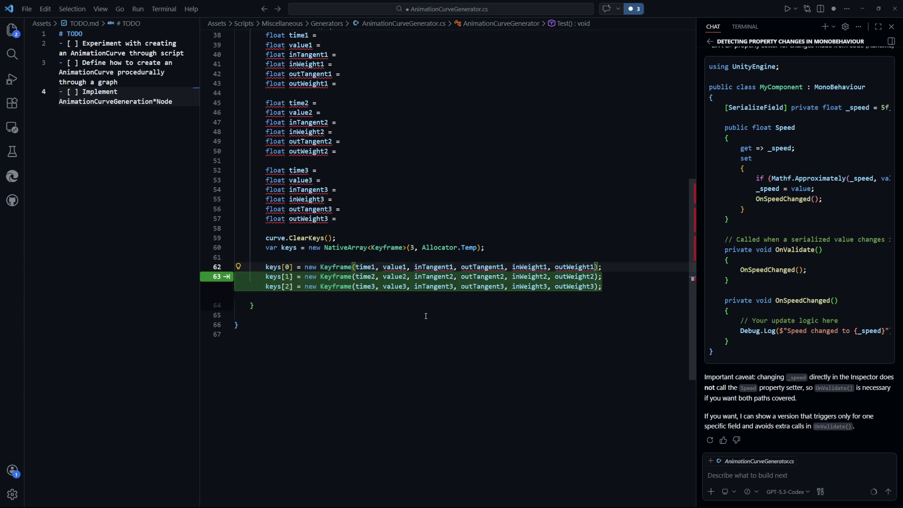
key(Tab)
key(ctrl+s)
Add curve.SetKeys(keys) at the end of Test(), dropping the suggested keys.Dispose() line.
scroll(459, 248, up, 2)
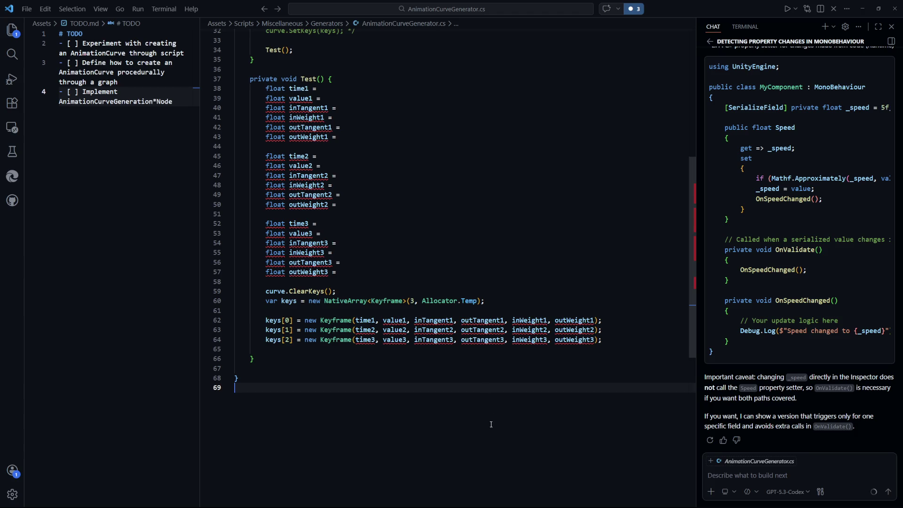
scroll(569, 387, up, 4)
scroll(423, 235, down, 1)
click(344, 136)
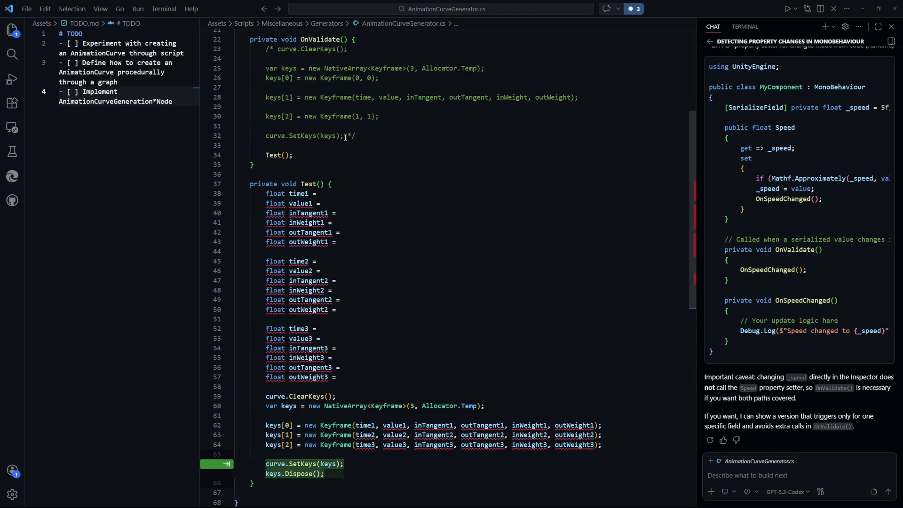
key(Tab)
scroll(444, 297, down, 3)
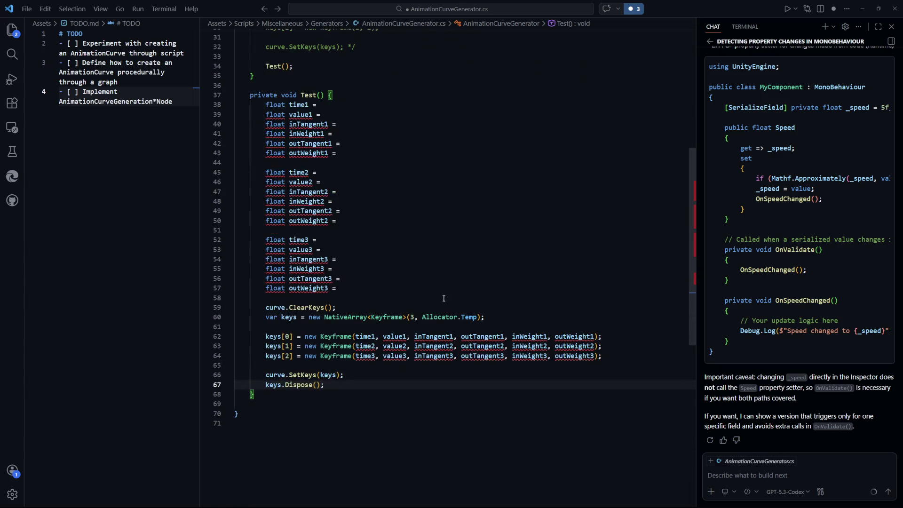
key(ctrl+z)
key(ctrl+z)
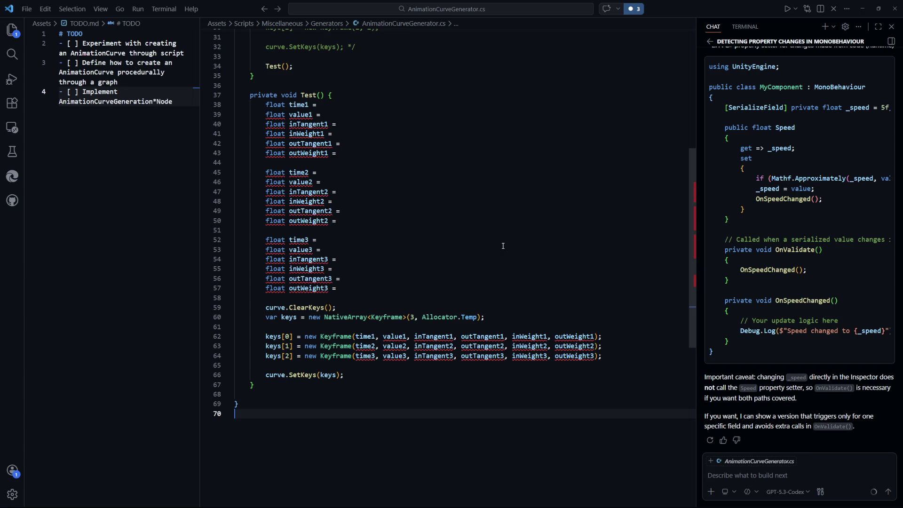
View the DynamicMeshGeneratorEditorNode's Animation Curve in Unity to check the current arch shape.
click(508, 249)
key(shift+Down)
key(alt+Tab)
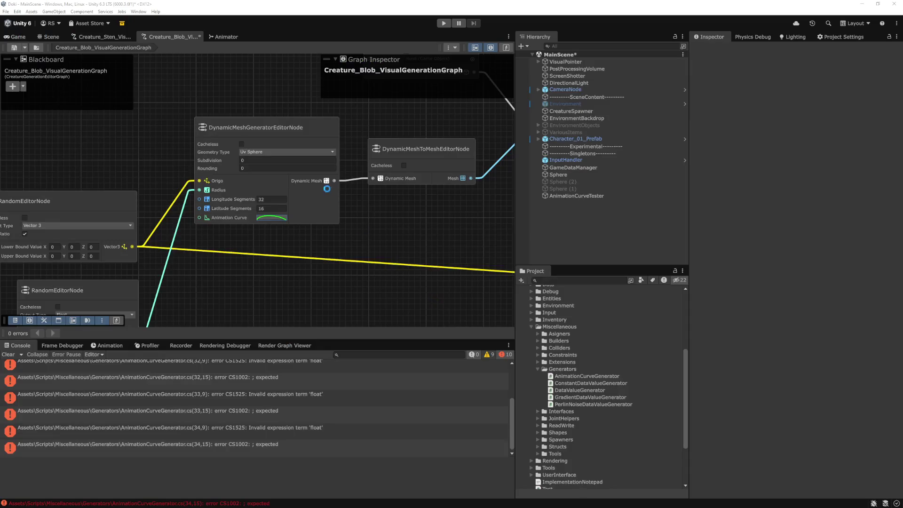
click(266, 217)
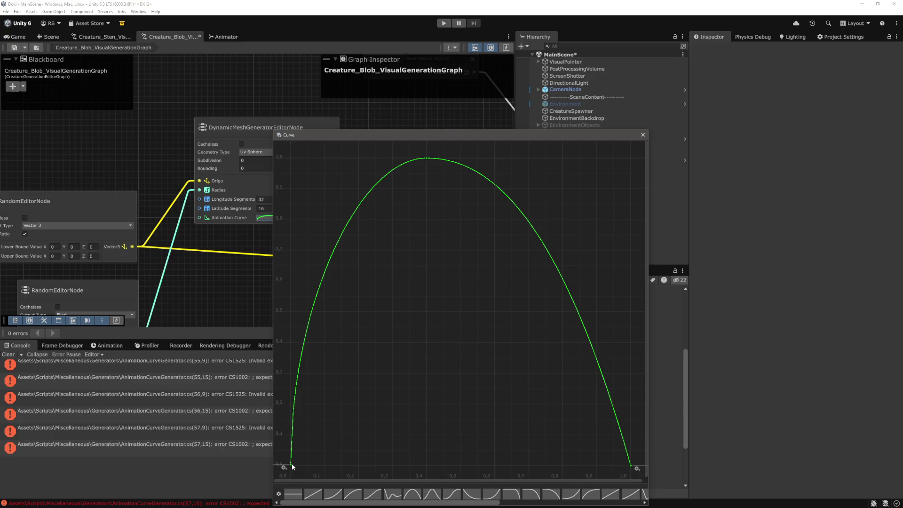
key(alt+Tab)
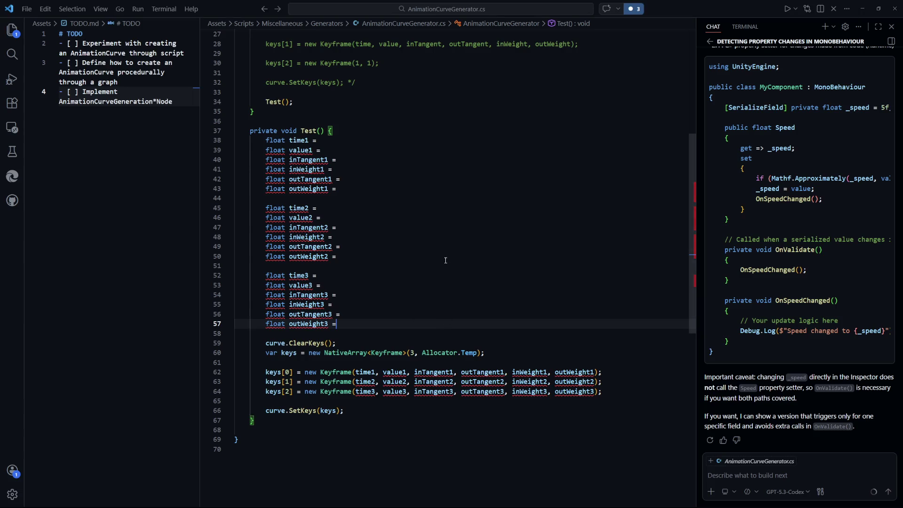
Assign time1 = 0 and value1 = 0, then let Unity recompile the script.
click(354, 141)
text(0;)
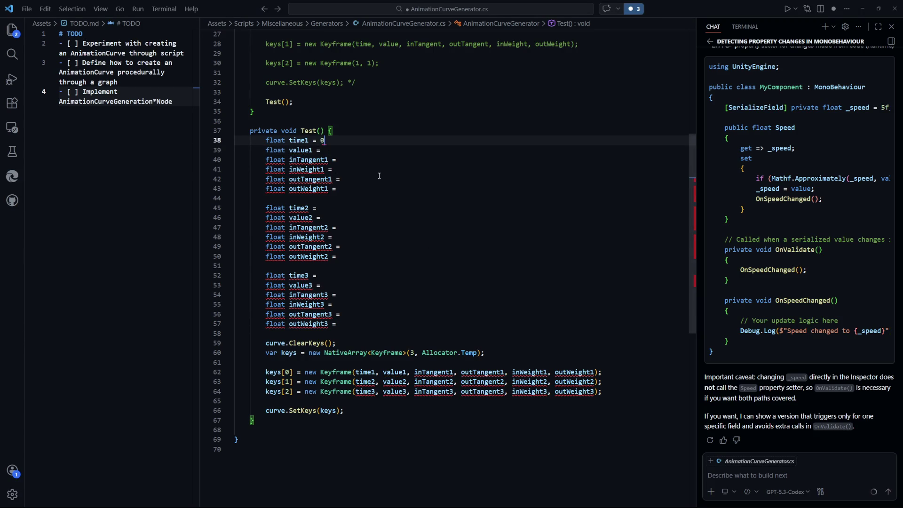
key(Down)
text(0;)
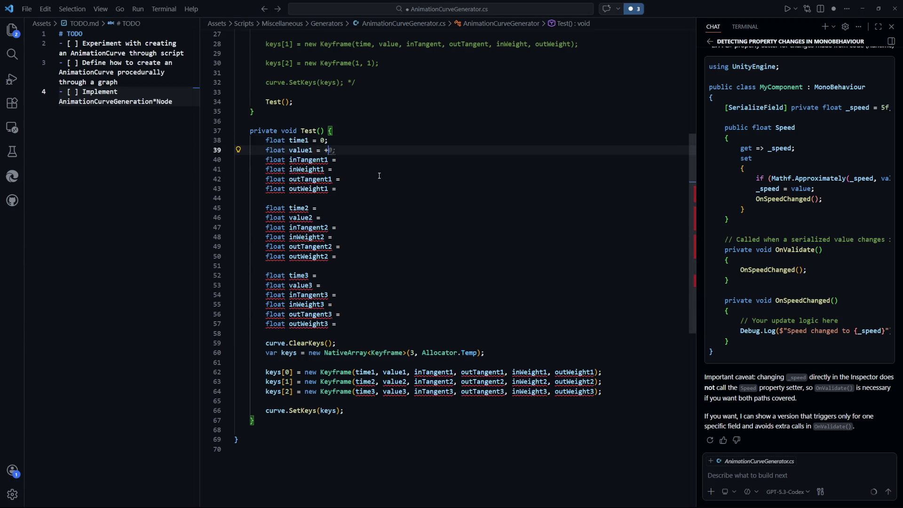
key(Down)
key(ctrl+s)
key(alt+Tab)
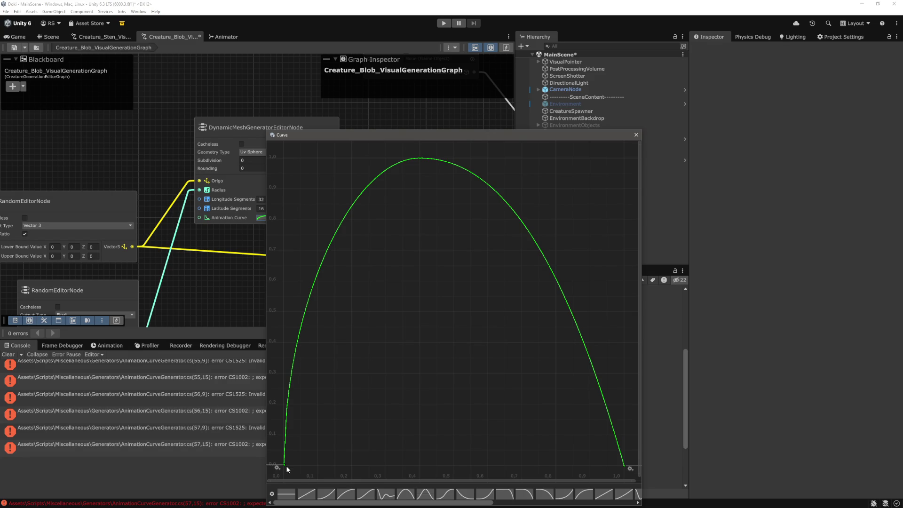
key(Escape)
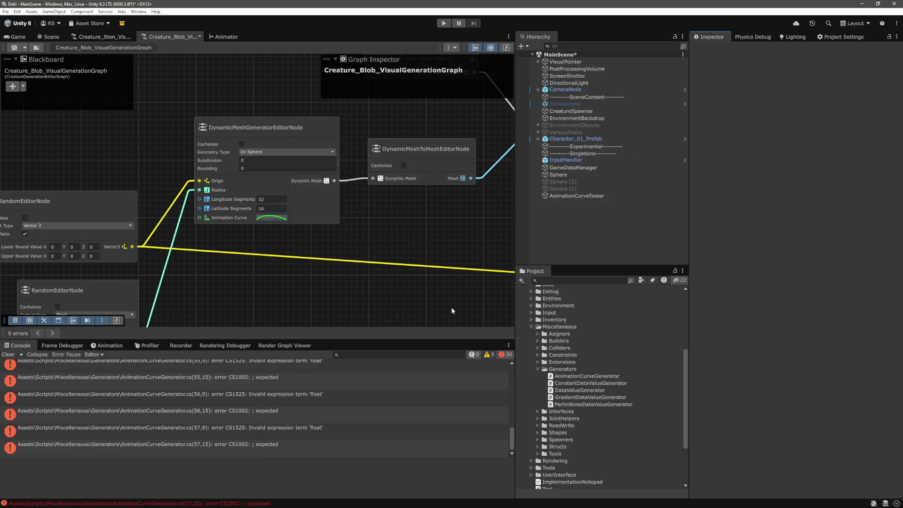
key(alt+Tab)
Set inTangent1 = Mathf.Infinity and inWeight1 = 1.0f / Mathf.Infinity, then save.
text(Mathf.In)
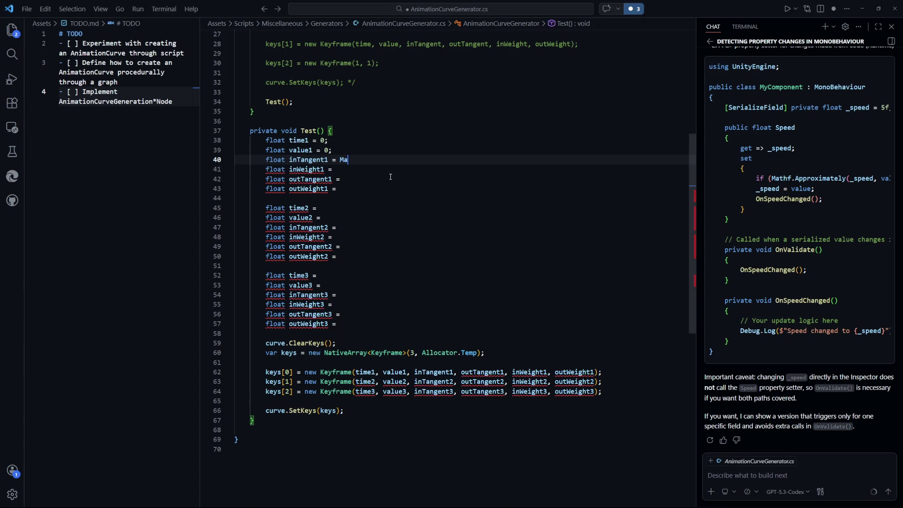
key(Tab)
text(;)
key(ctrl+s)
key(Return)
key(ctrl+shift+k)
key(ctrl+s)
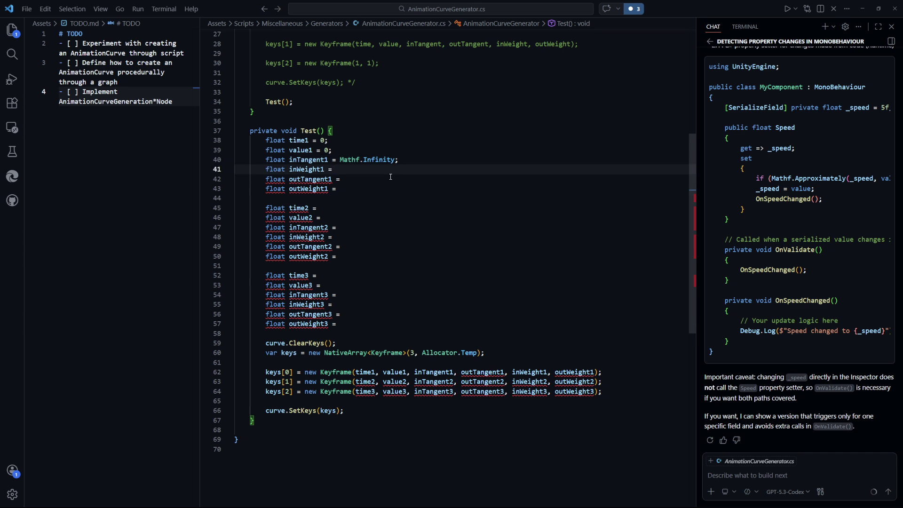
text(1.0f )
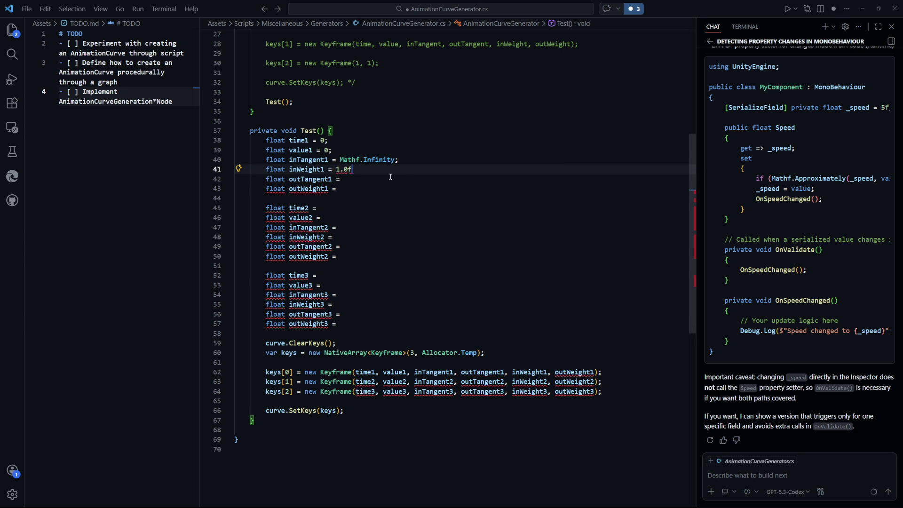
text(/ Mathf.Infinity;)
key(ctrl+s)
Fill outTangent1 = Mathf.Infinity and outWeight1 = 1.0f / Mathf.Infinity, and change inTangent1 and inWeight1 to 0.
click(390, 178)
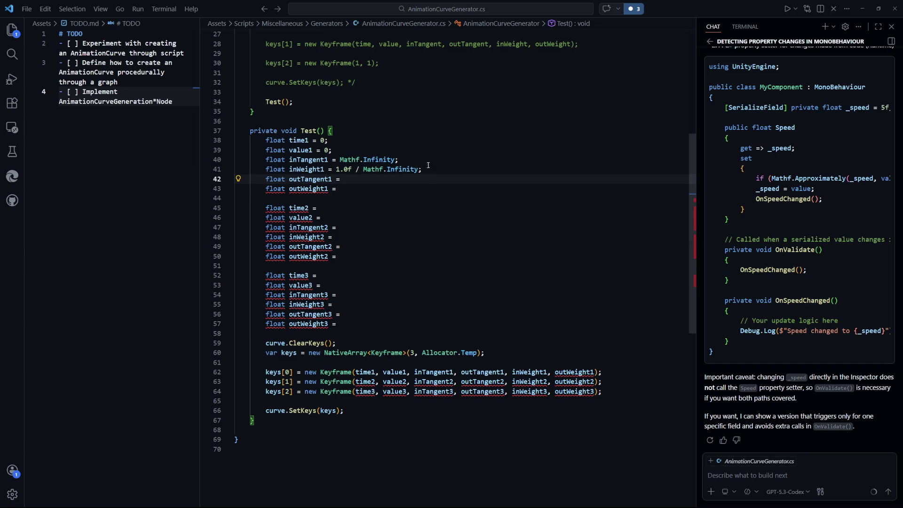
key(Tab)
key(Tab)
key(Tab)
click(470, 223)
key(ctrl+s)
drag(398, 161, 340, 160)
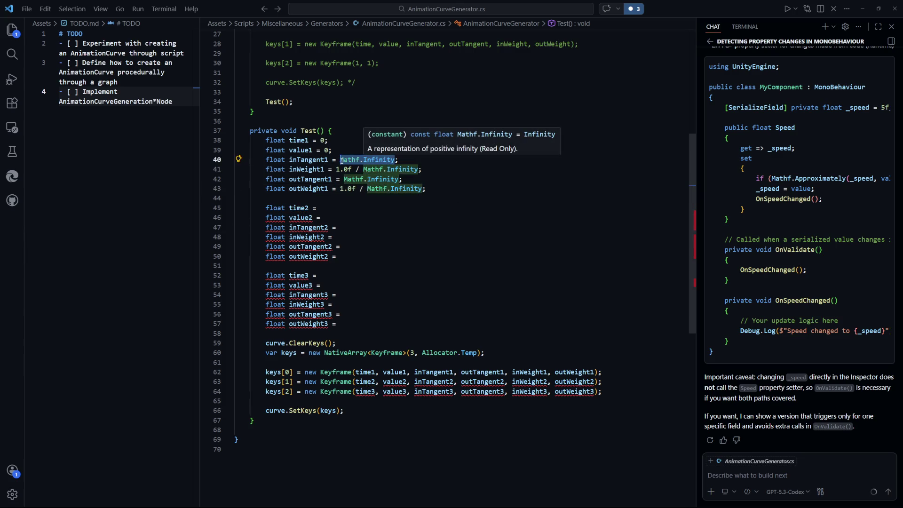
text(0)
drag(420, 170, 336, 171)
text(0)
click(348, 237)
key(ctrl+s)
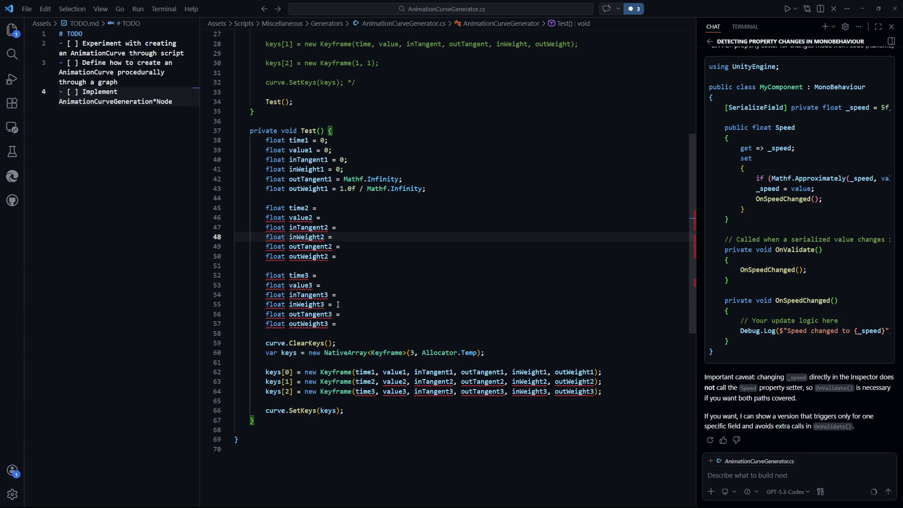
key(alt+Tab)
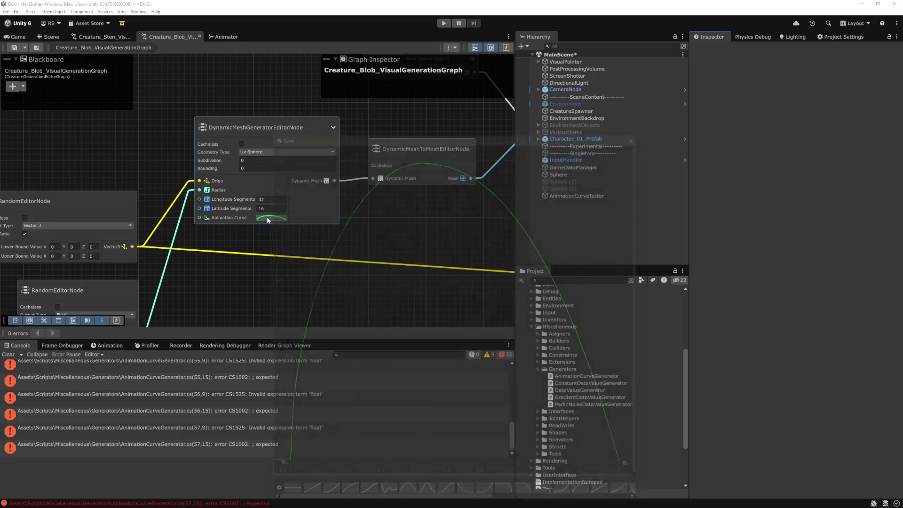
Open the node's curve in Unity and select its last keyframe to check its tangent.
click(268, 219)
click(625, 465)
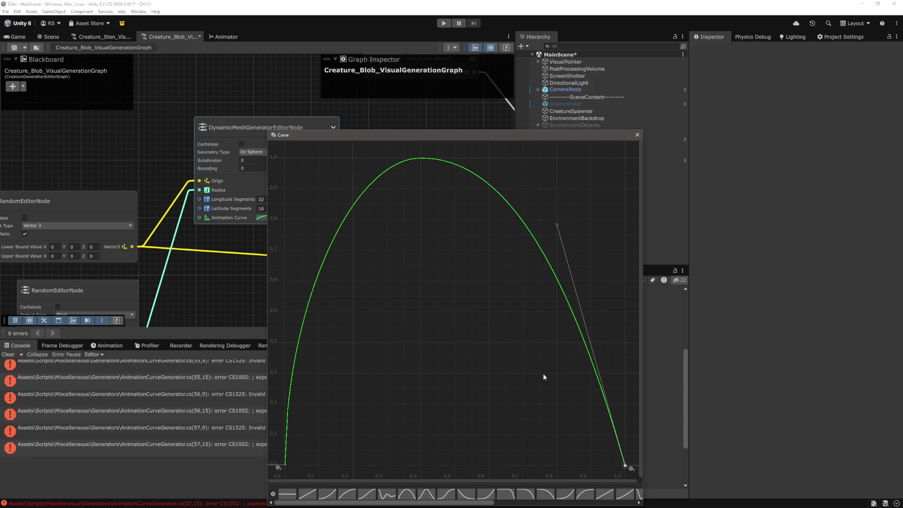
key(alt+Tab)
Assign time3 = 1 in the third keyframe set.
click(374, 274)
text(1;)
key(Down)
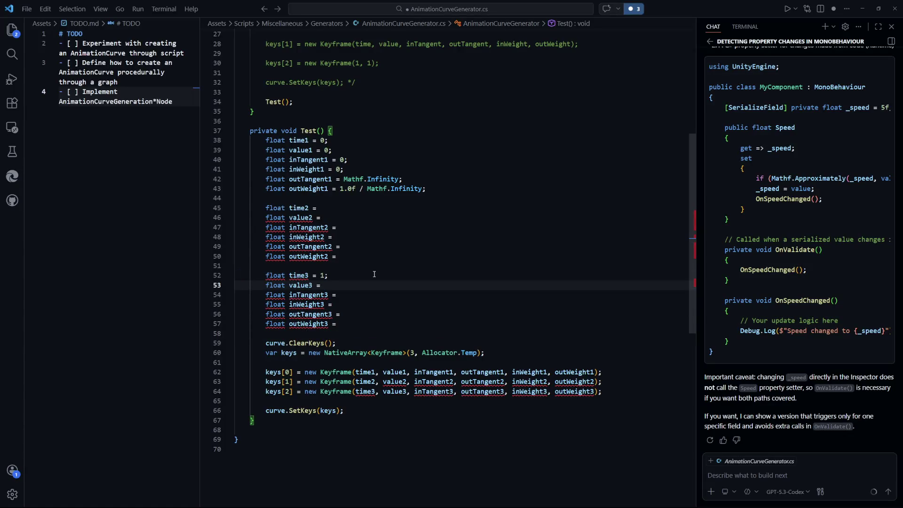
Set value3 to 0, save, and check the last keyframe's tangent in Unity's curve.
text( 0;)
key(ctrl+s)
key(Down)
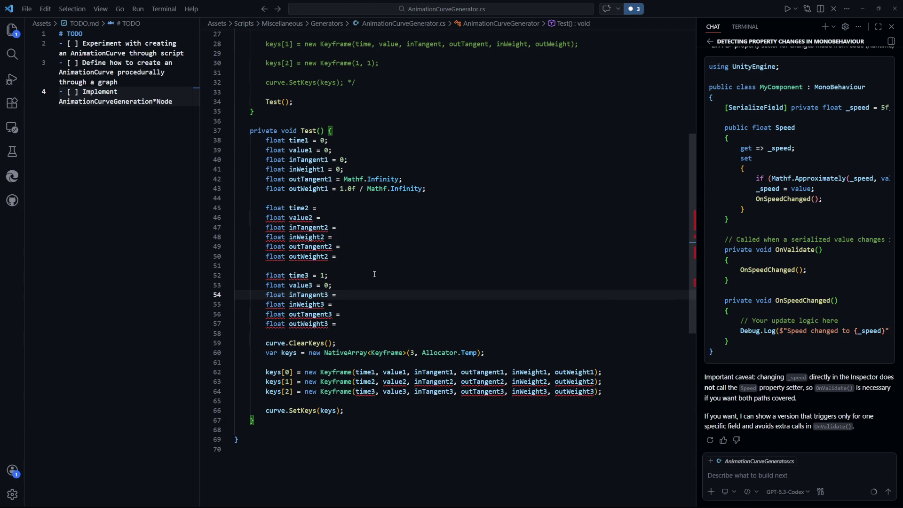
key(alt+Tab)
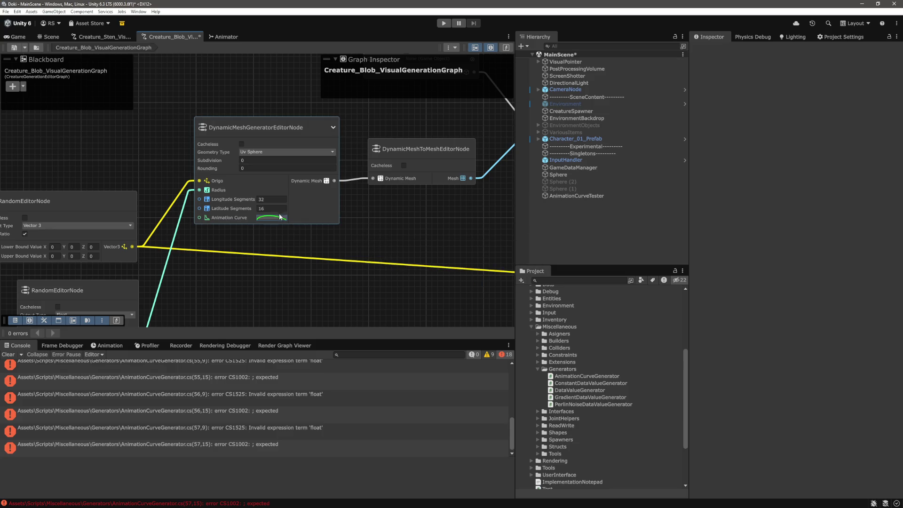
click(266, 217)
click(633, 465)
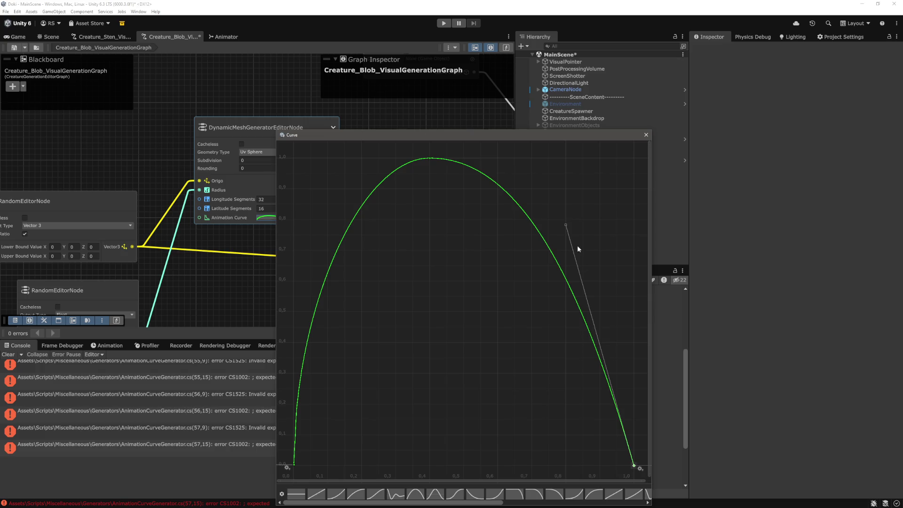
key(alt+Tab)
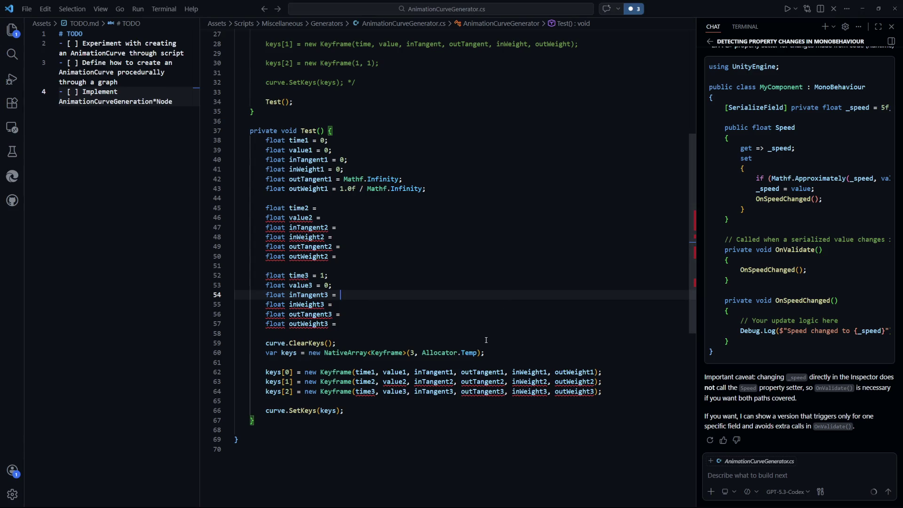
Set inTangent3 to -3.1f and inWeight3 to (1.0f / 3.1f), then save.
text(-3.1)
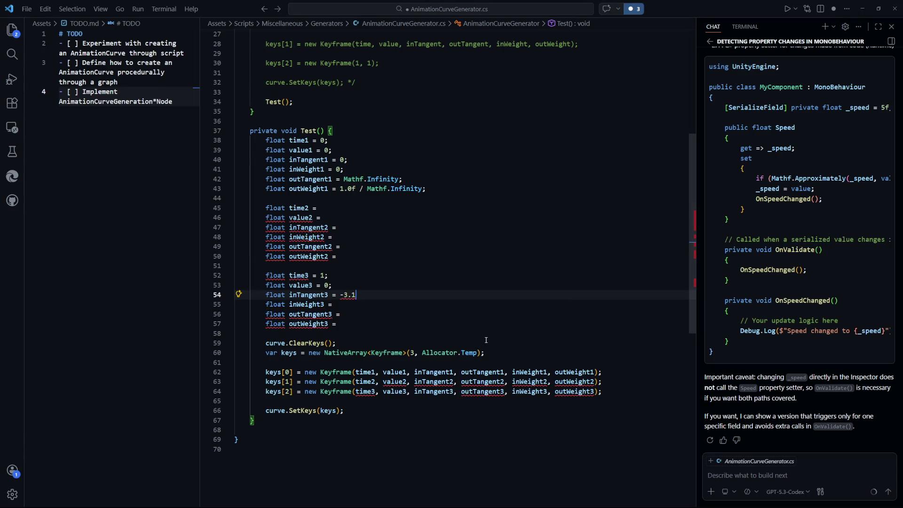
text(f;)
key(Down)
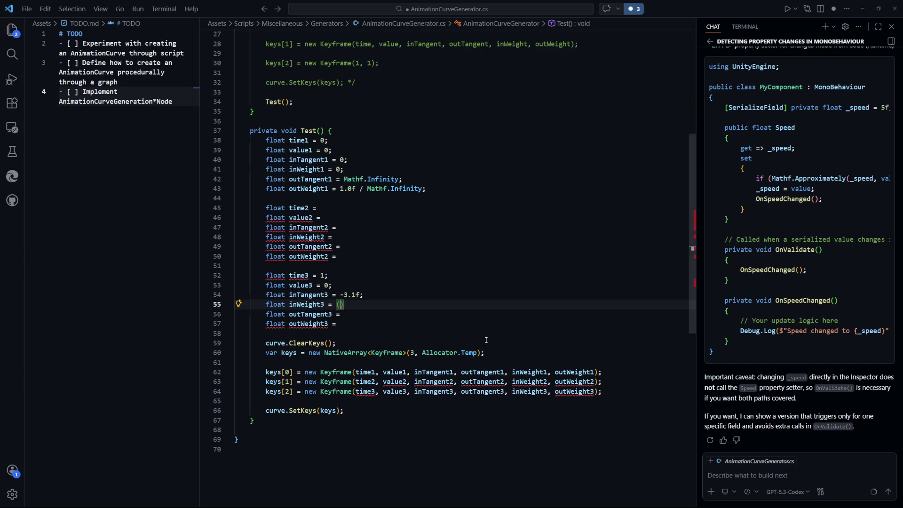
text((1.0f )
text(/ 3.1f);)
key(ctrl+s)
Zero outTangent3 and outWeight3, then recompile and view the node's animation curve in Unity.
key(Down)
key(Down)
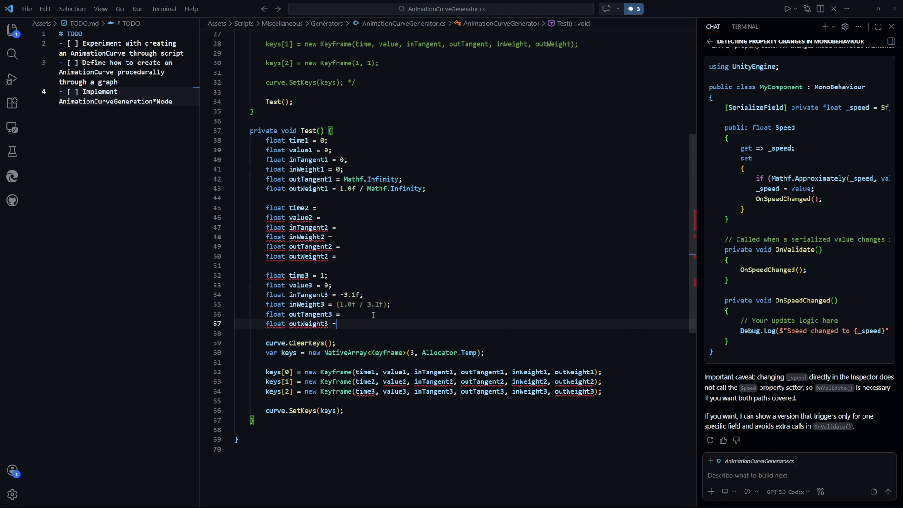
click(348, 319)
text(0;)
key(Return)
key(Delete)
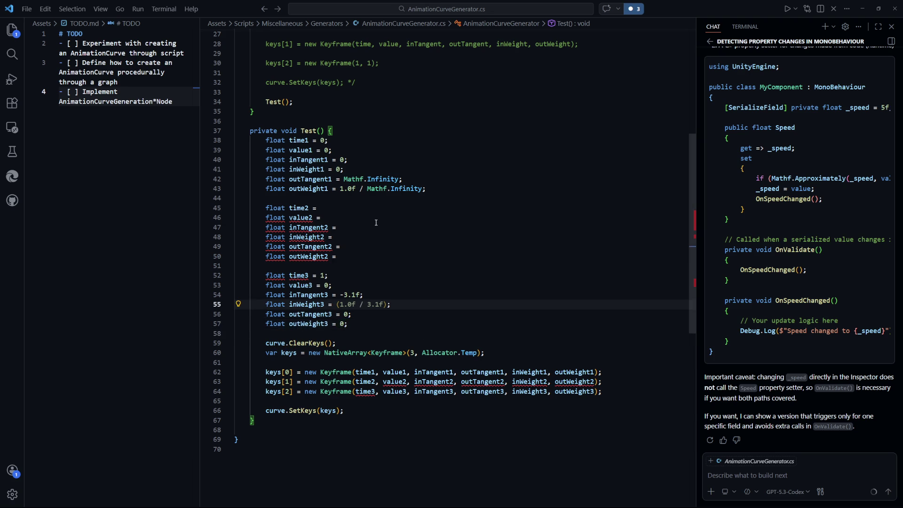
key(alt+Tab)
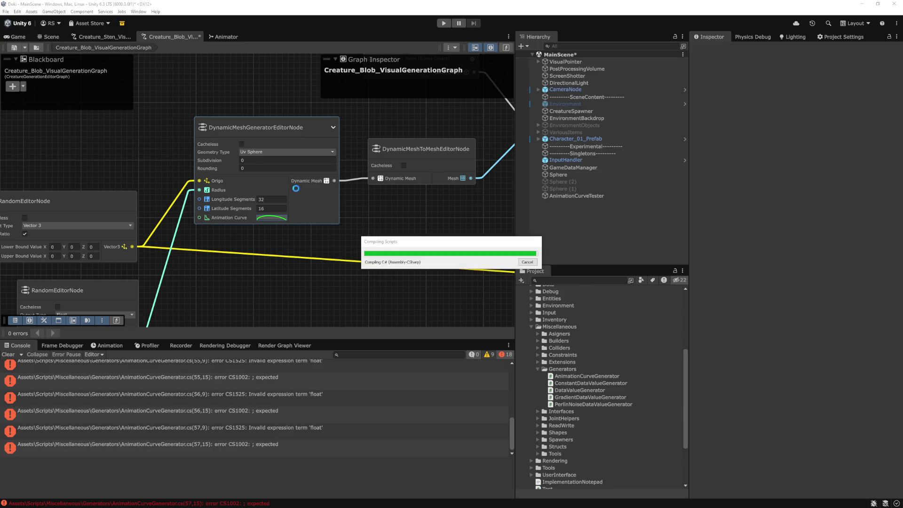
click(273, 223)
click(272, 219)
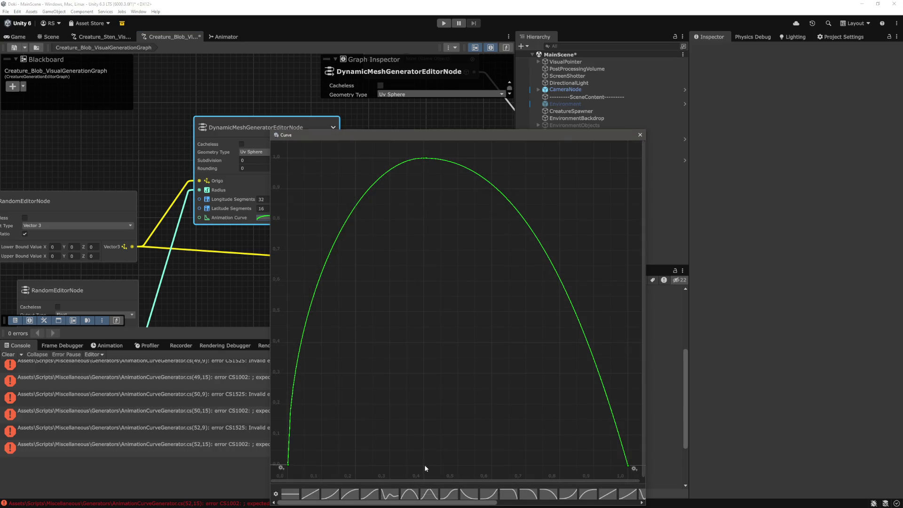
key(alt+Tab)
Set time2 to 0.4f and value2 to 1.0f, then save the script.
click(356, 285)
click(356, 210)
text(0.4;)
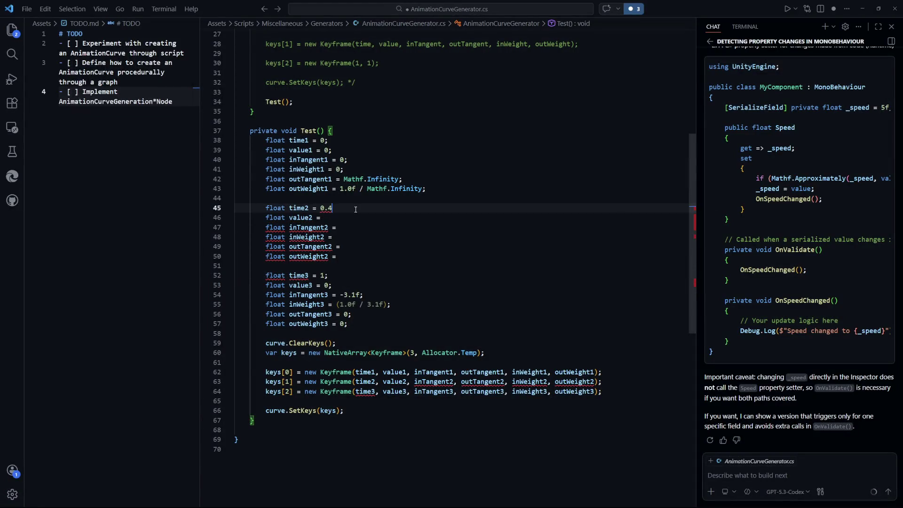
key(Down)
key(Up)
key(Left)
text(f)
key(Down)
text(1.0f;)
key(ctrl+s)
key(Down)
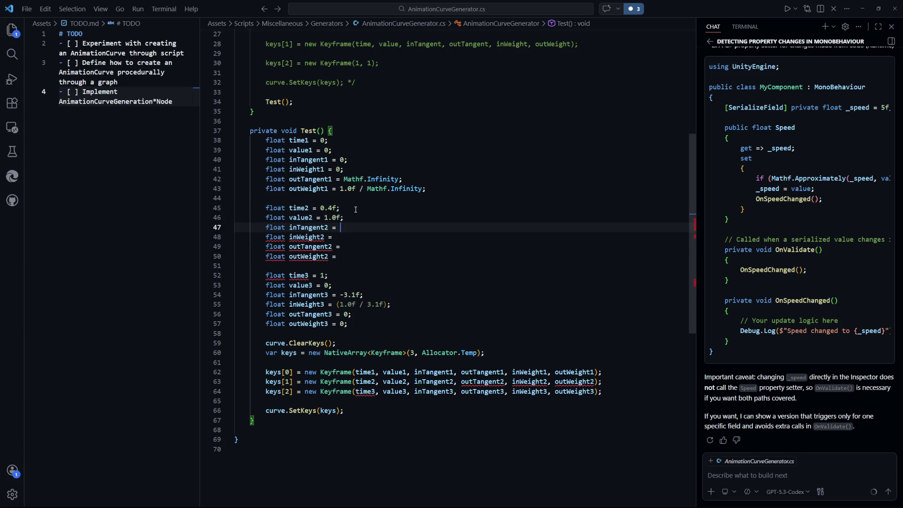
Check the recompiled curve's peak keyframe in Unity and return to the script.
key(alt+Tab)
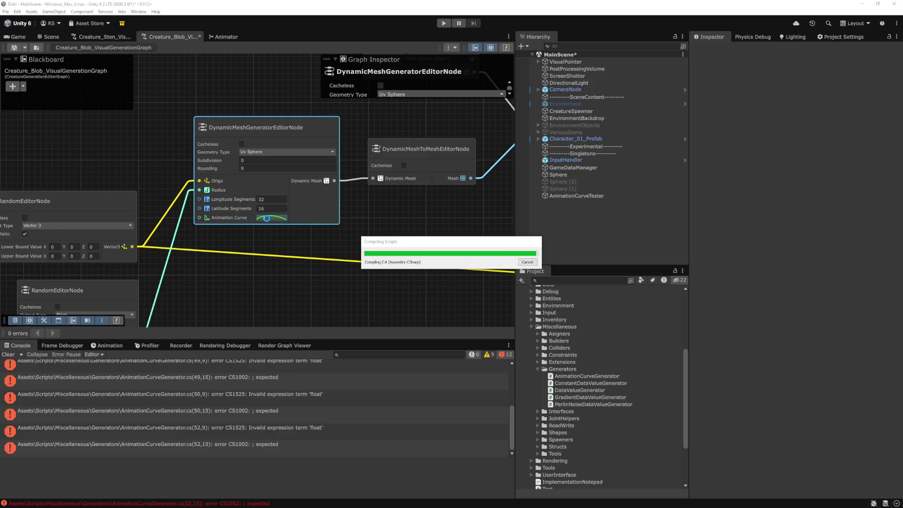
click(271, 219)
click(422, 159)
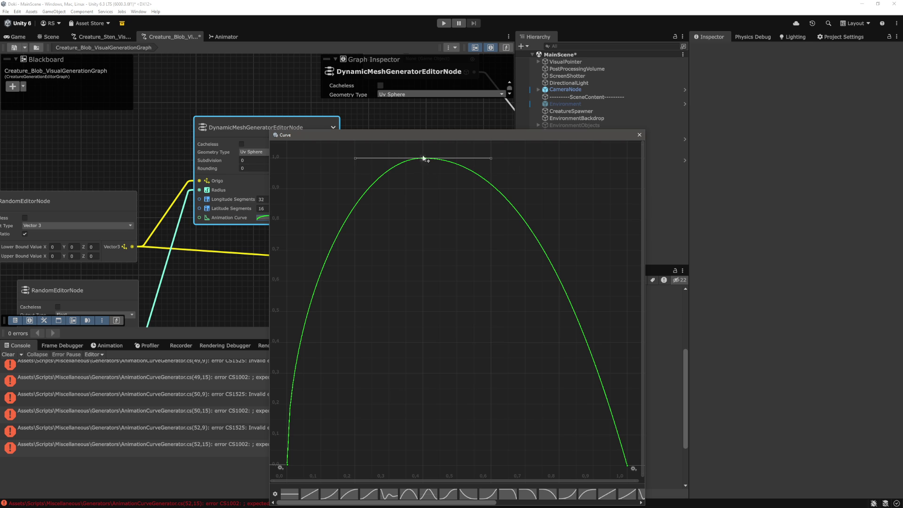
key(alt+Tab)
key(alt+Tab)
key(alt+Tab)
Set inTangent2 to 0.0f and inWeight2 to 0.5f, then save.
key(Down)
key(Down)
key(Down)
click(423, 227)
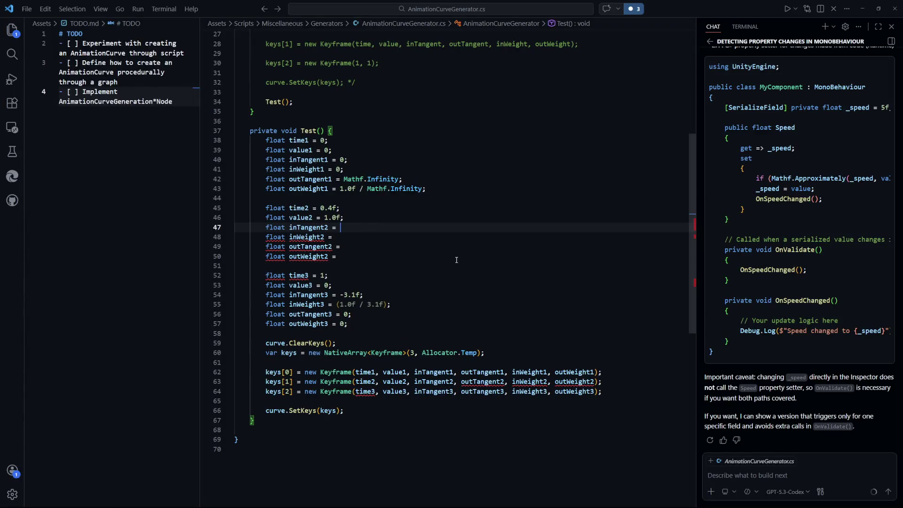
text(0.0f;)
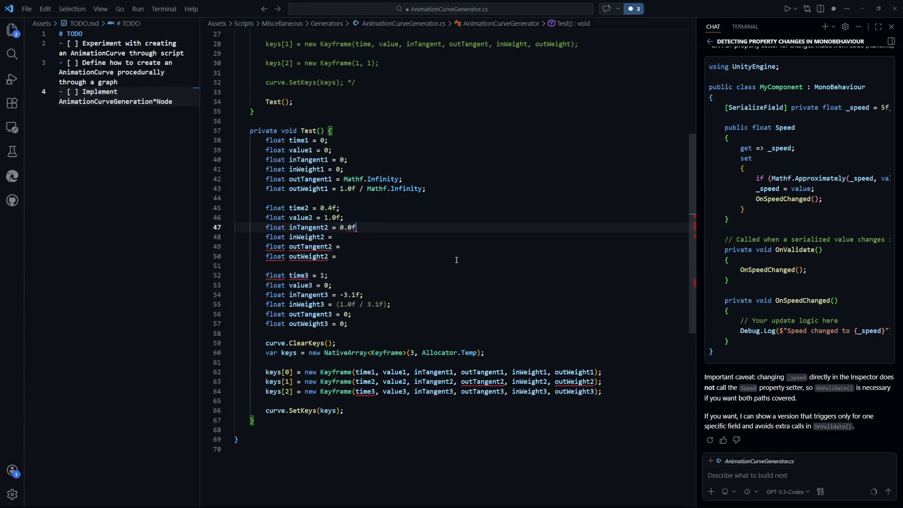
key(Down)
text(0.5f;)
key(ctrl+s)
Set outTangent2 to 0.0f and outWeight2 to 0.5f, save, and select AnimationCurveTester in Unity.
key(Down)
text(0.)
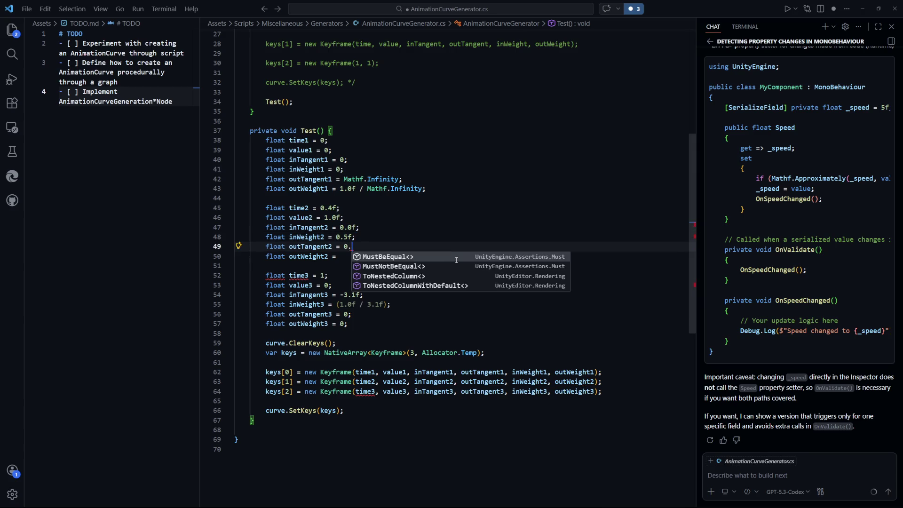
text(0f;;)
key(ctrl+s)
key(Down)
text(0)
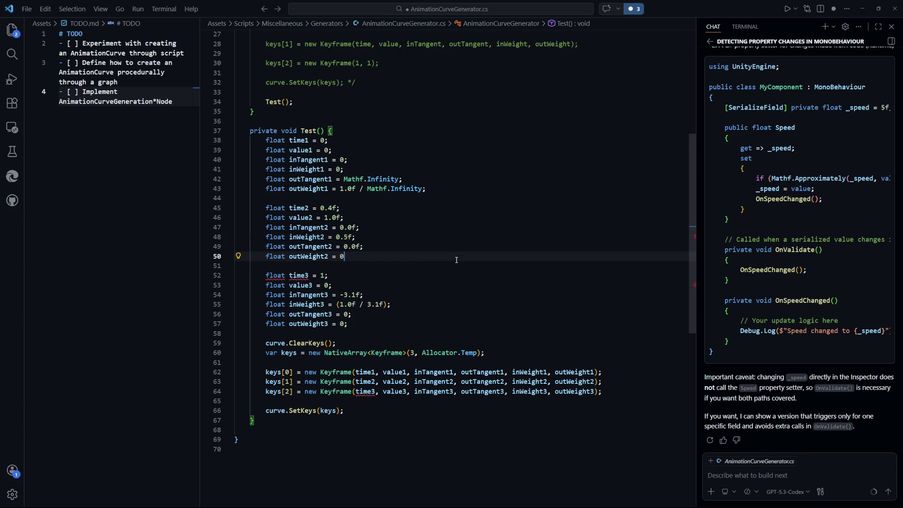
text(.5f;)
key(ctrl+s)
key(alt+Tab)
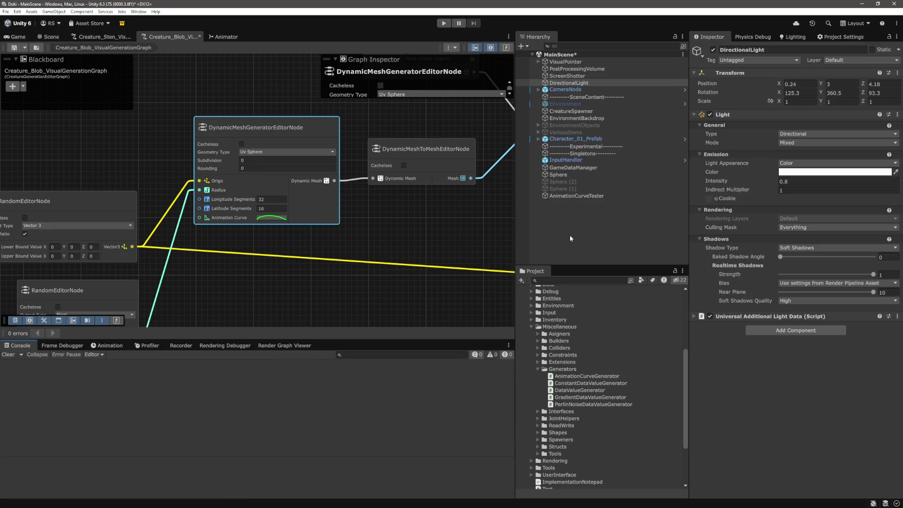
click(576, 196)
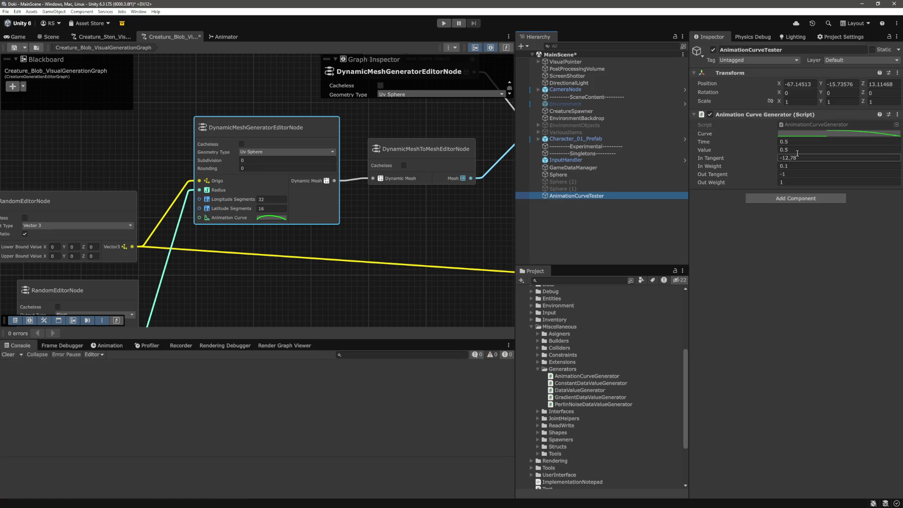
Inspect the tester curve's top and bottom keyframes in the Curve window, then return to the script.
click(839, 158)
drag(765, 125, 592, 108)
click(504, 132)
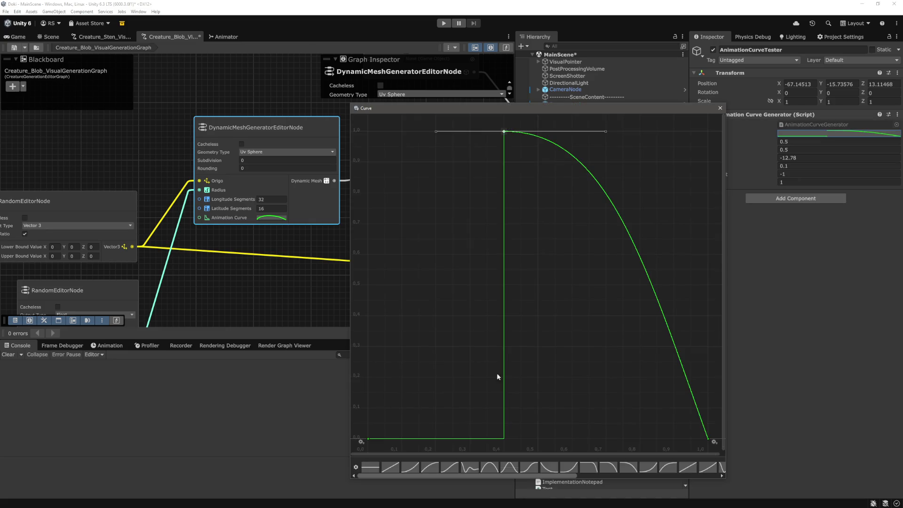
click(368, 439)
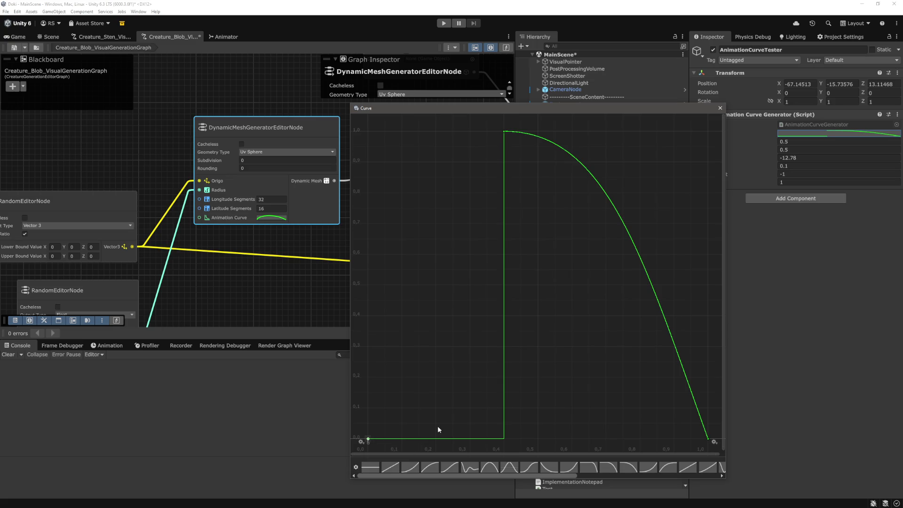
click(708, 440)
click(368, 439)
click(720, 107)
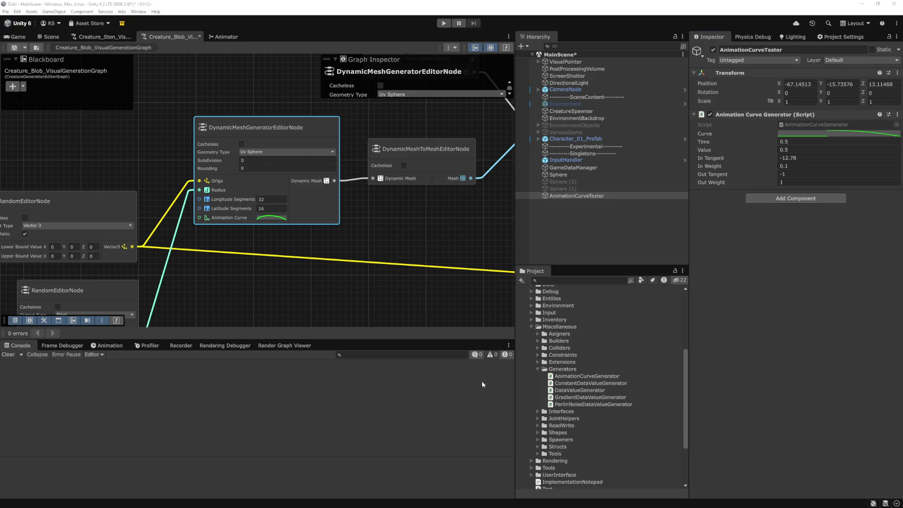
key(alt+Tab)
scroll(475, 340, up, 1)
scroll(475, 341, up, 2)
scroll(436, 373, down, 4)
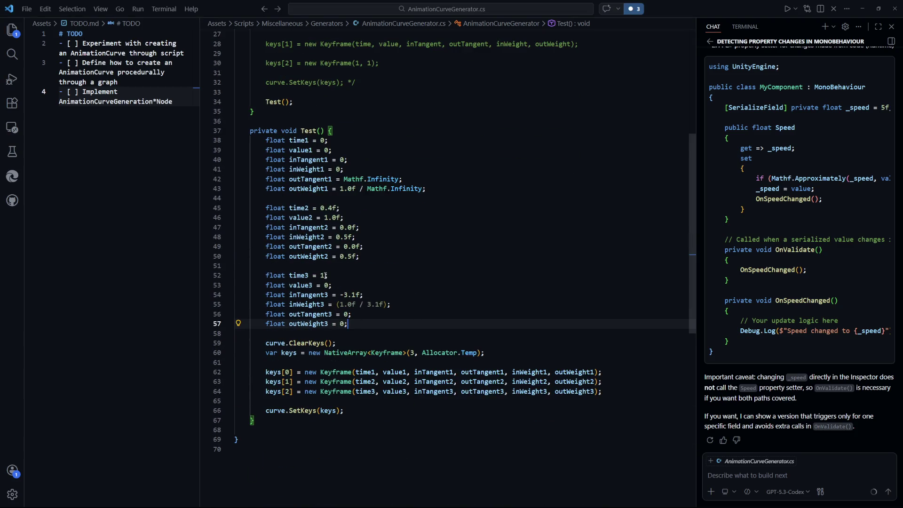
Change outTangent1 on line 42 to -Mathf.Infinity and let Unity recompile.
mouse_move(325, 276)
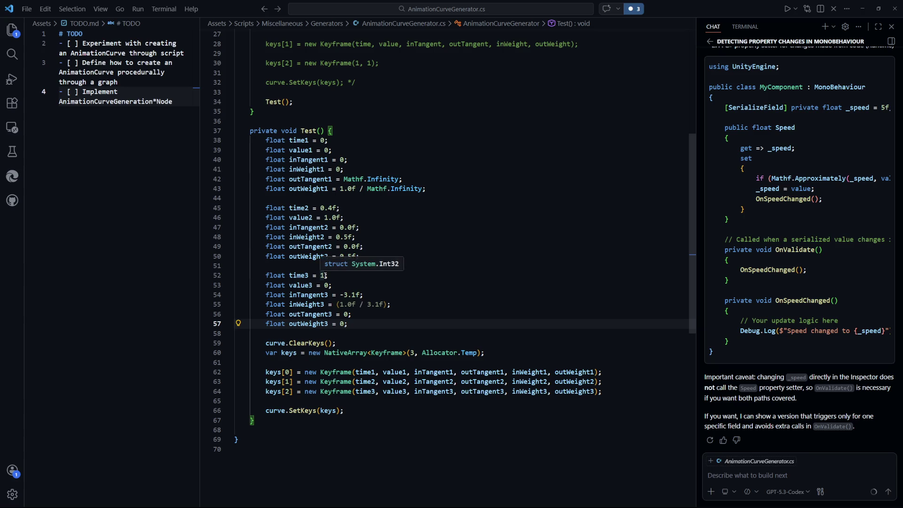
click(343, 180)
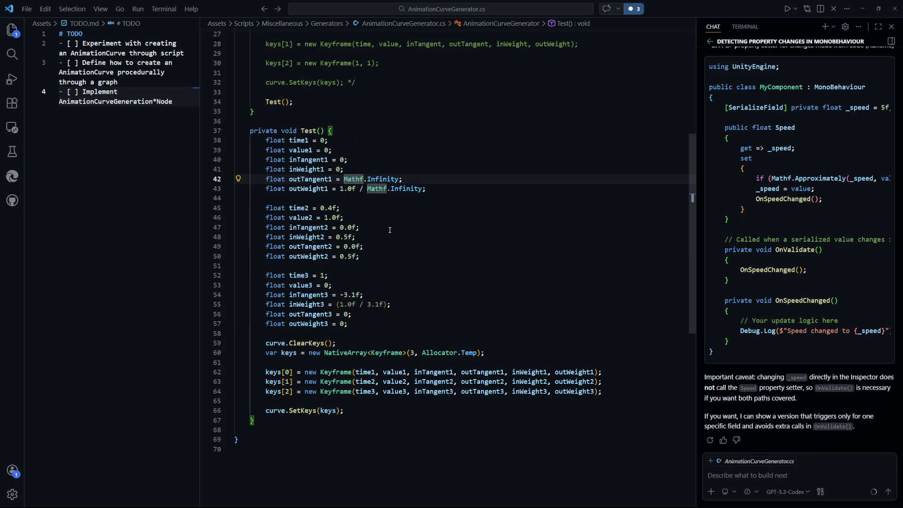
text(-)
click(238, 256)
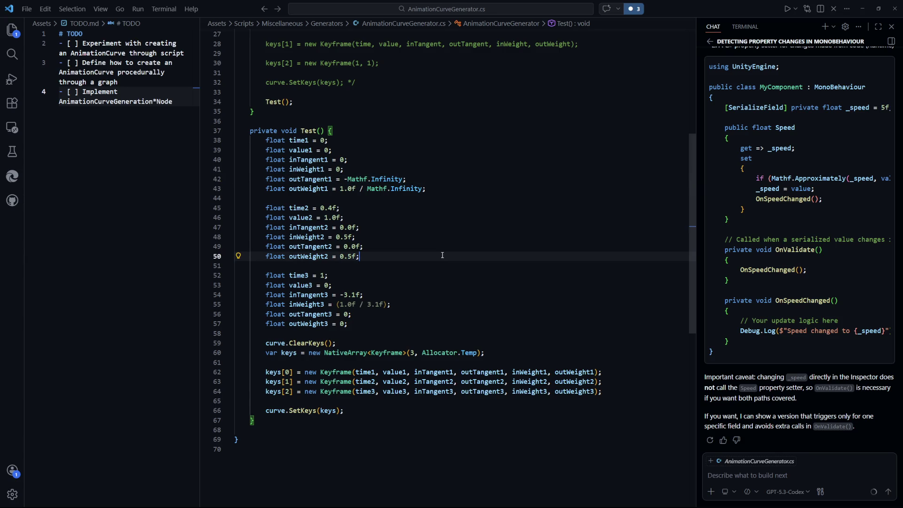
key(alt+Tab)
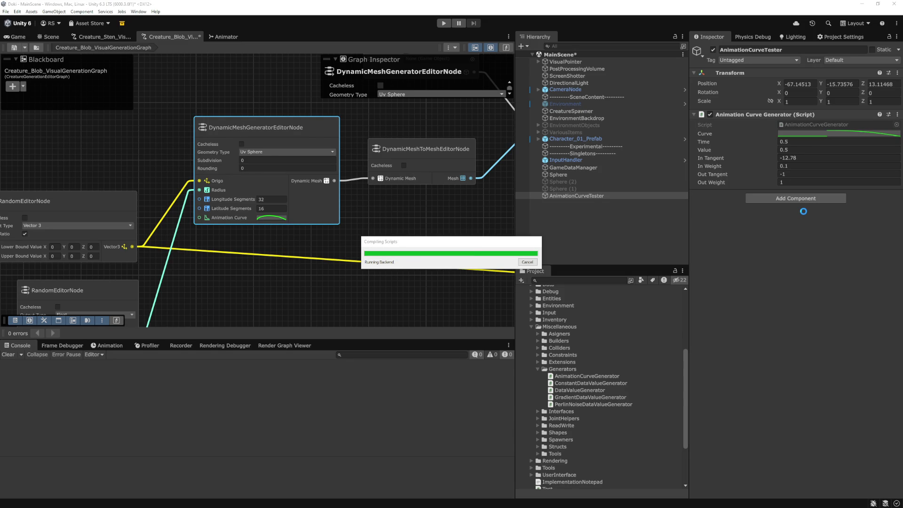
Inspect the flat-topped curve's peak keyframe tangents, close the Curve window, and return to the script.
click(821, 134)
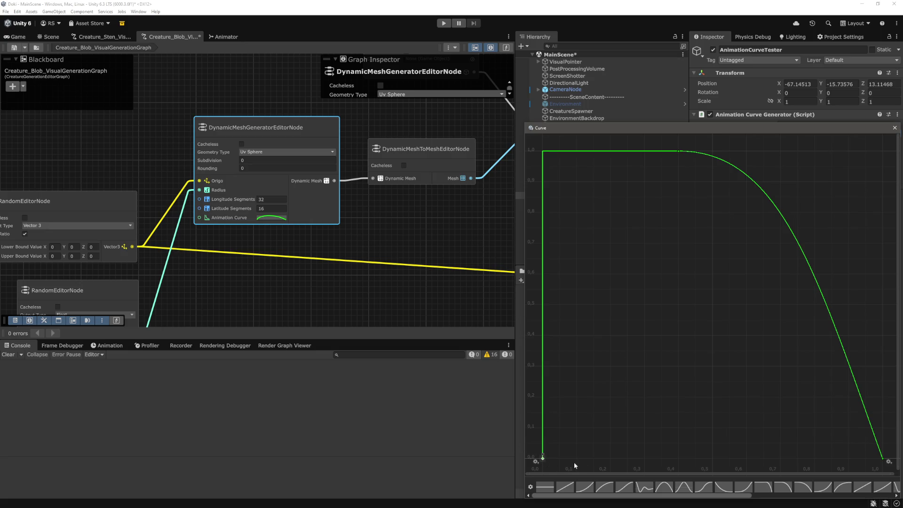
click(678, 151)
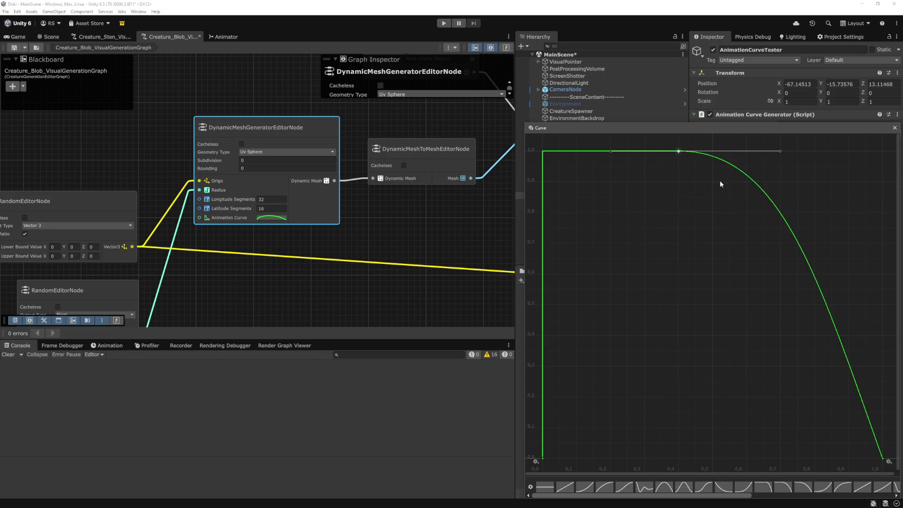
click(895, 128)
click(626, 244)
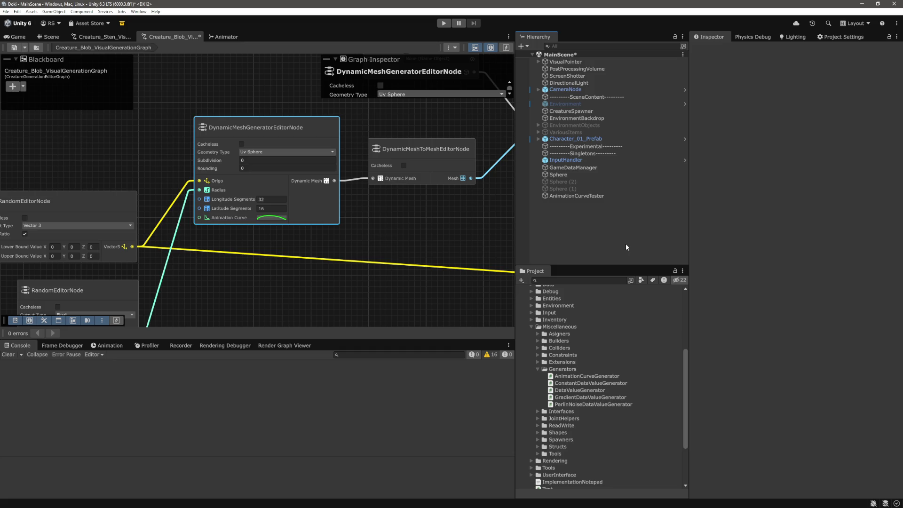
key(alt+Tab)
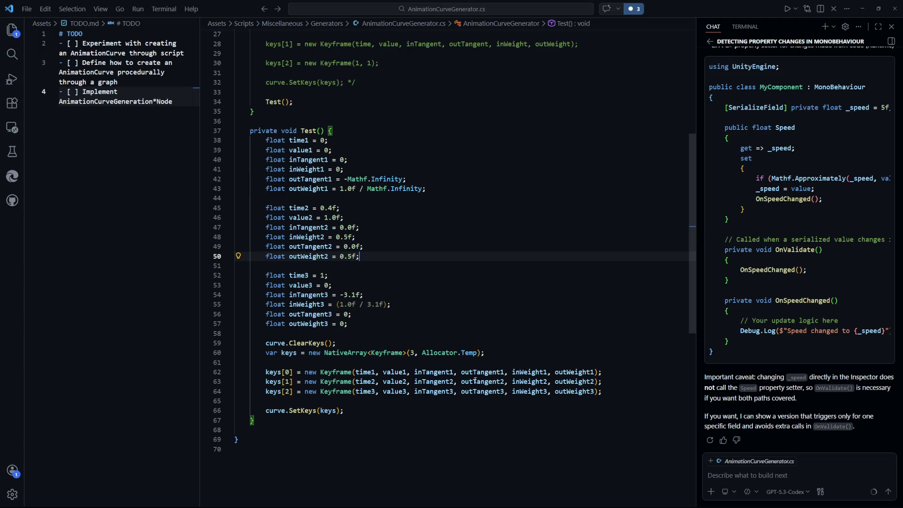
click(475, 380)
scroll(341, 287, up, 1)
scroll(410, 251, up, 2)
drag(348, 232, 402, 232)
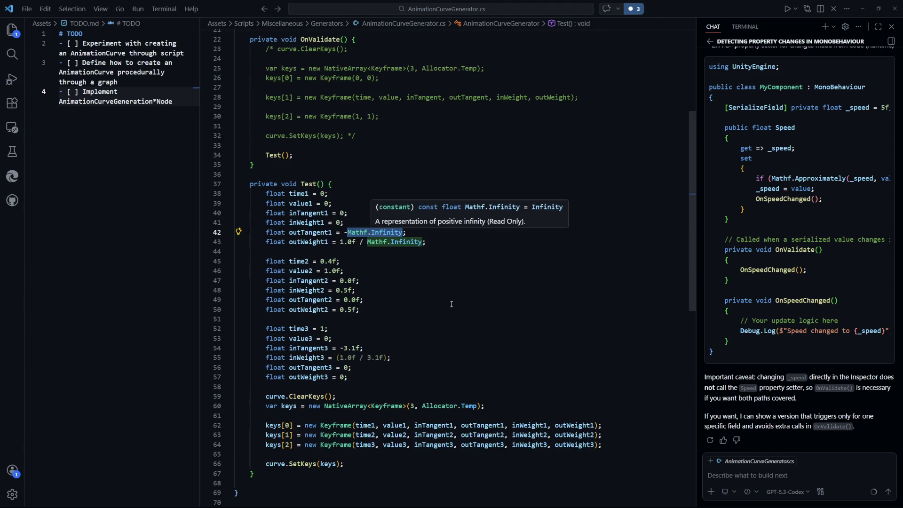
Change outTangent1 on line 42 from Mathf.Infinity to -100000.0f and save.
text(1000)
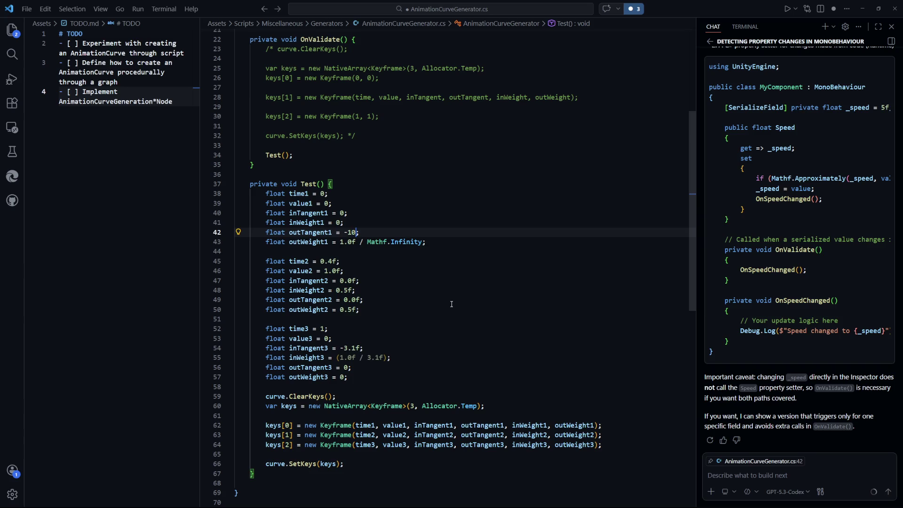
text(0)
text(0.f)
click(357, 338)
click(376, 232)
text(0)
key(ctrl+s)
key(Down)
key(Down)
key(Down)
Paste 100000.0f over Mathf.Infinity in outWeight1, save, and send the change to Unity.
drag(383, 233, 348, 232)
key(ctrl+c)
drag(424, 243, 364, 243)
key(ctrl+v)
click(364, 242)
key(ctrl+s)
key(alt+Tab)
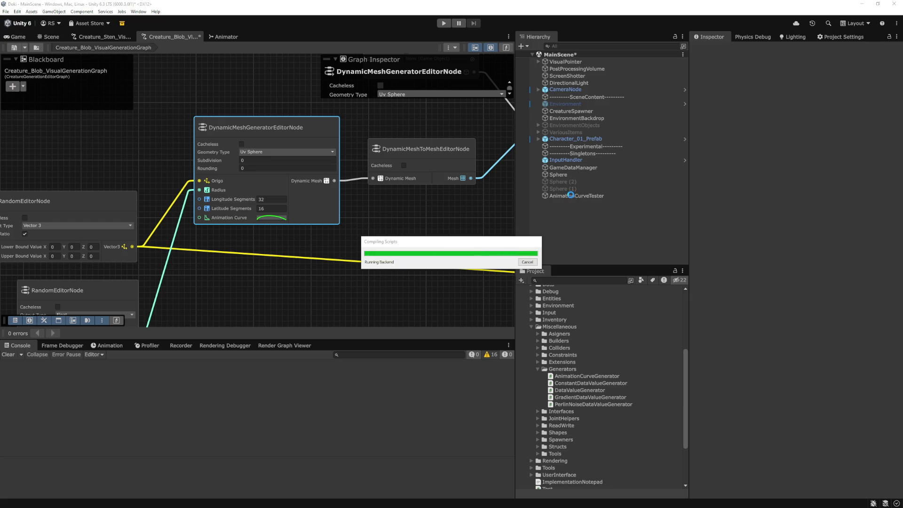
Inspect the tester curve's first keyframe in Unity, then return to the script.
click(575, 196)
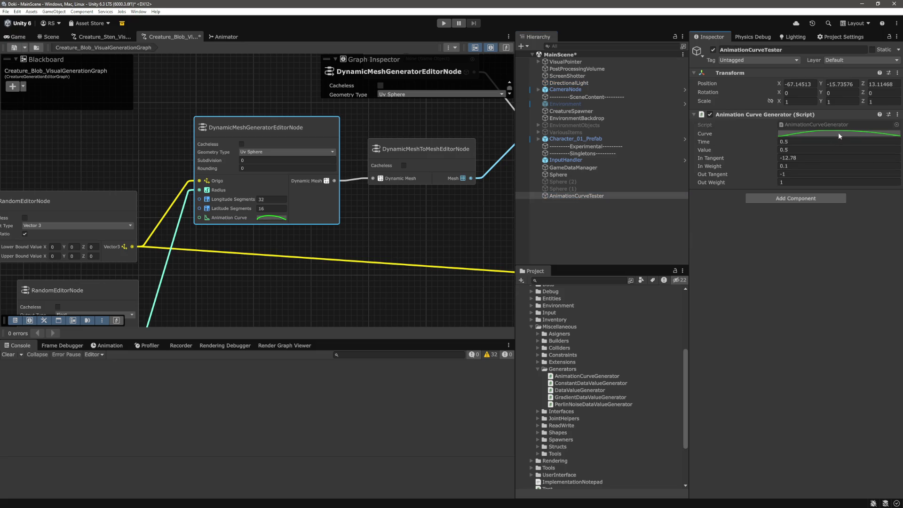
click(837, 133)
click(543, 436)
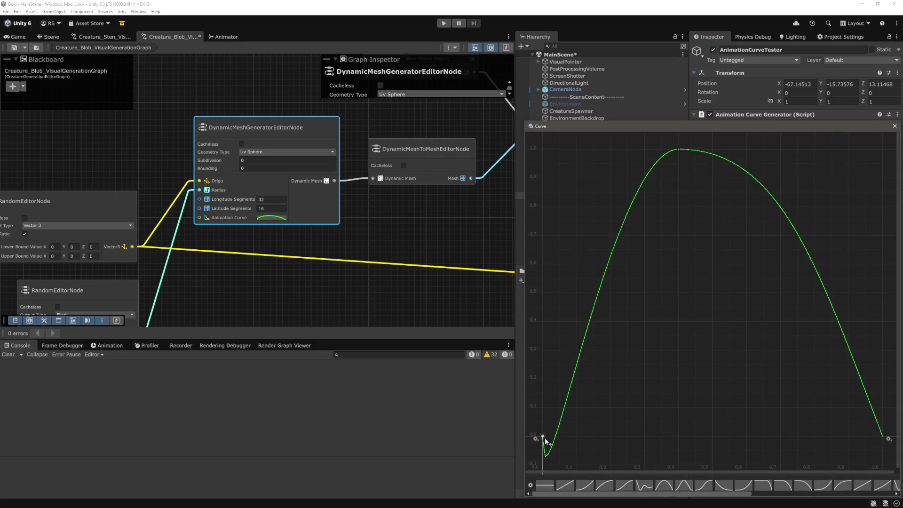
click(895, 127)
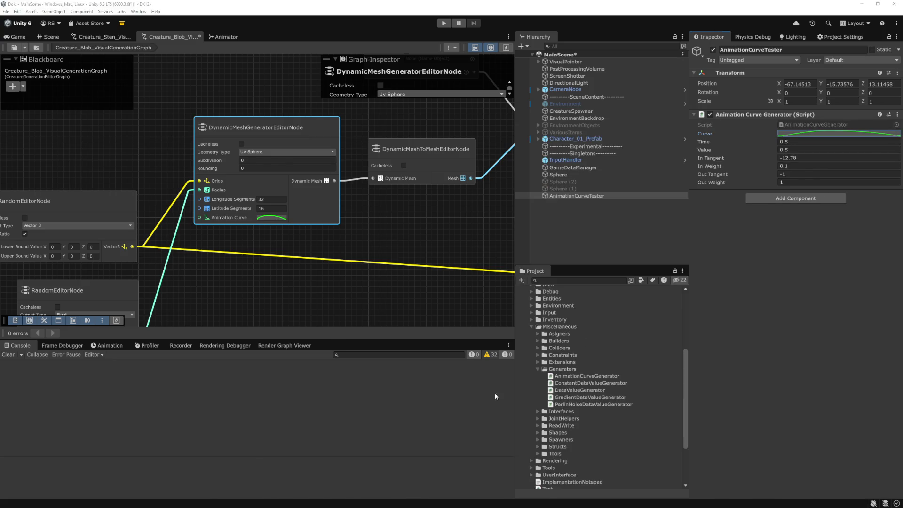
key(alt+Tab)
Make outTangent1 a positive 100000.0f by removing the minus sign, save, and recompile in Unity.
click(349, 232)
key(BackSpace)
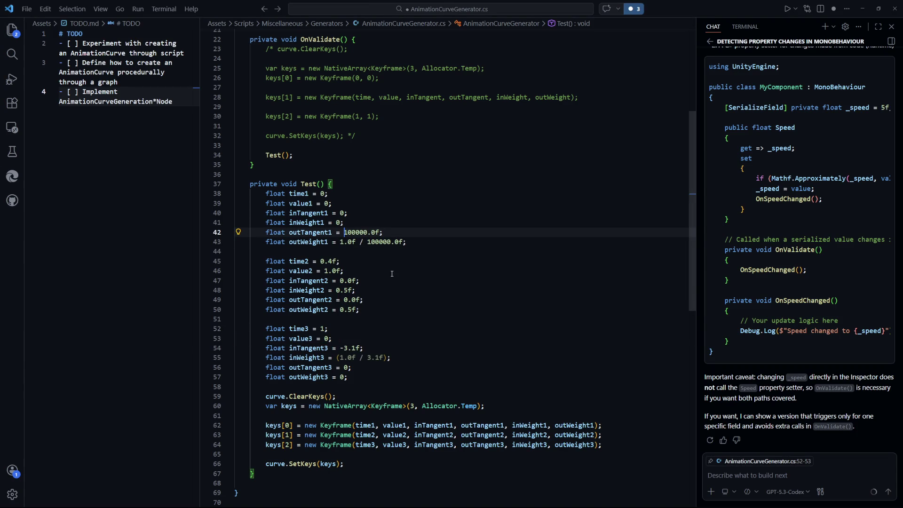
key(ctrl+s)
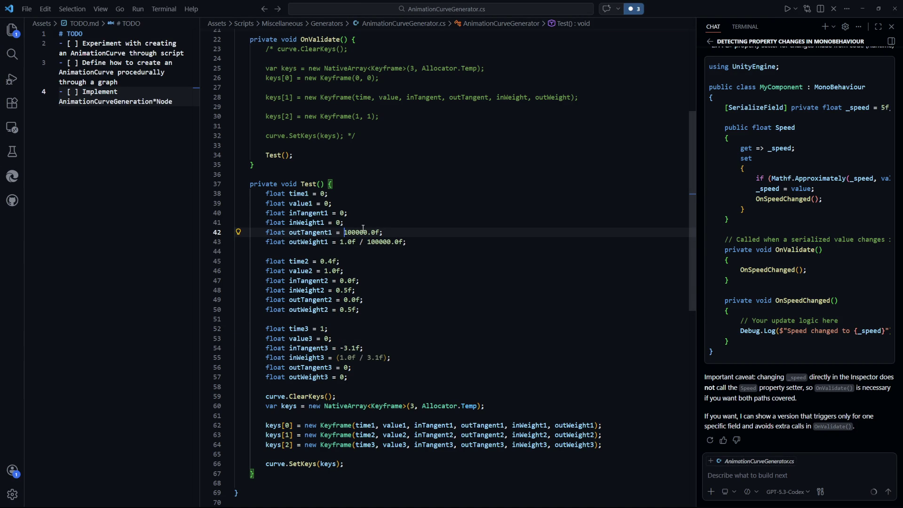
click(411, 289)
key(alt+Tab)
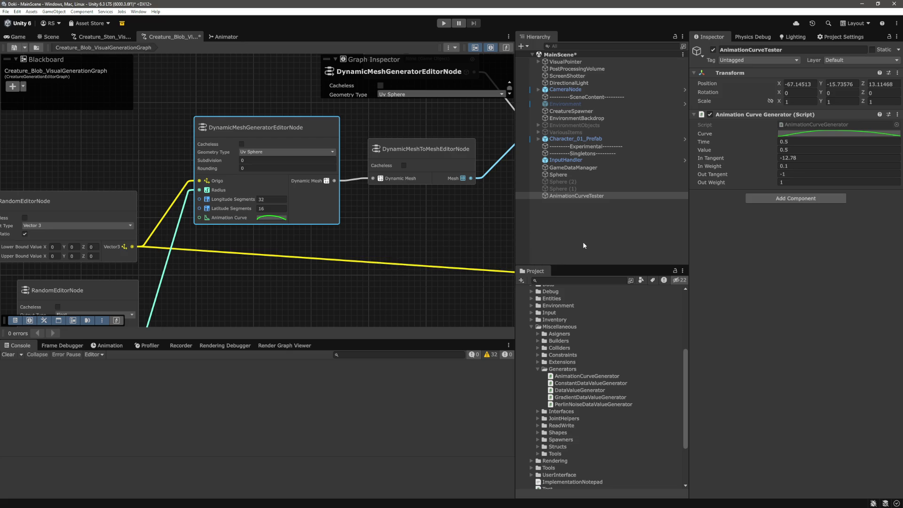
Review the first keyframe's tangent with the whole curve framed, then return to the outWeight1 line.
click(842, 134)
click(542, 457)
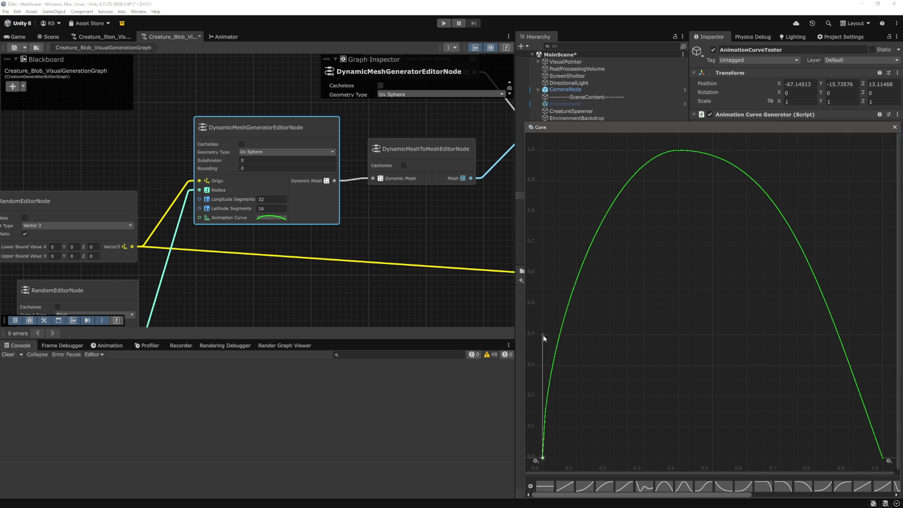
scroll(554, 342, up, 10)
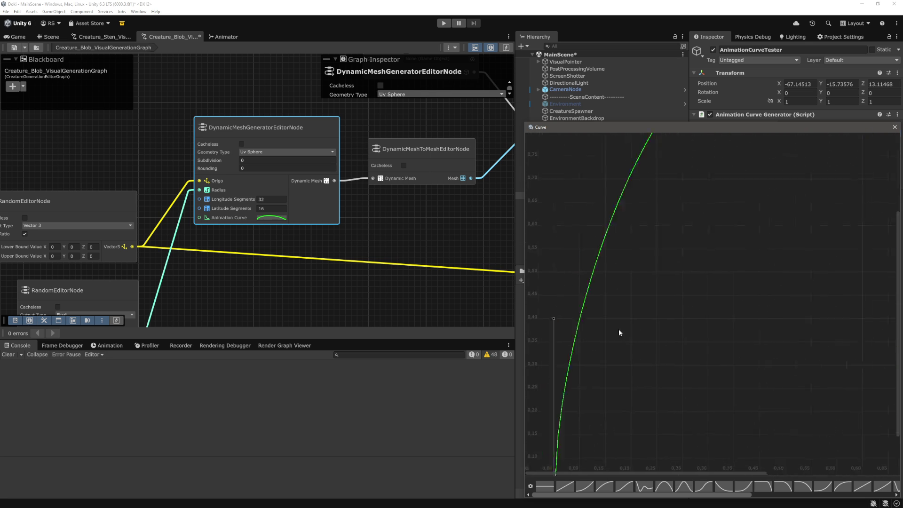
key(a)
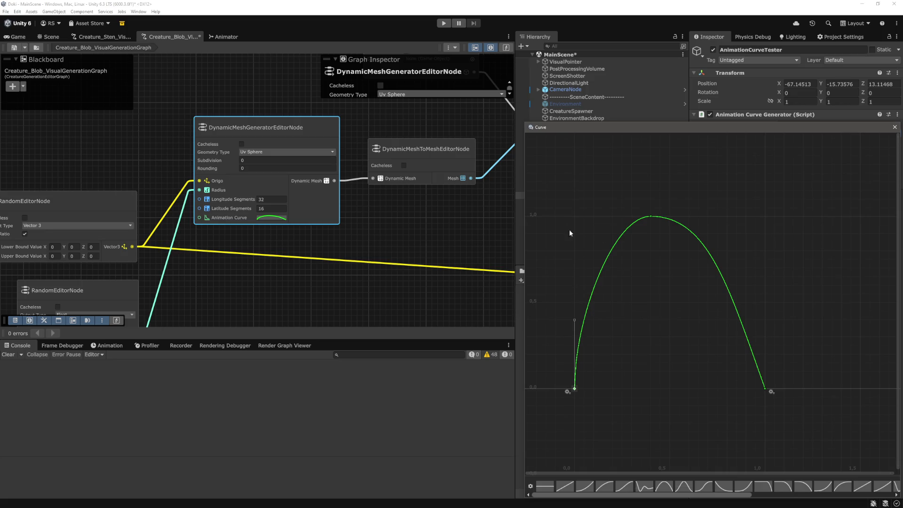
click(583, 266)
click(894, 128)
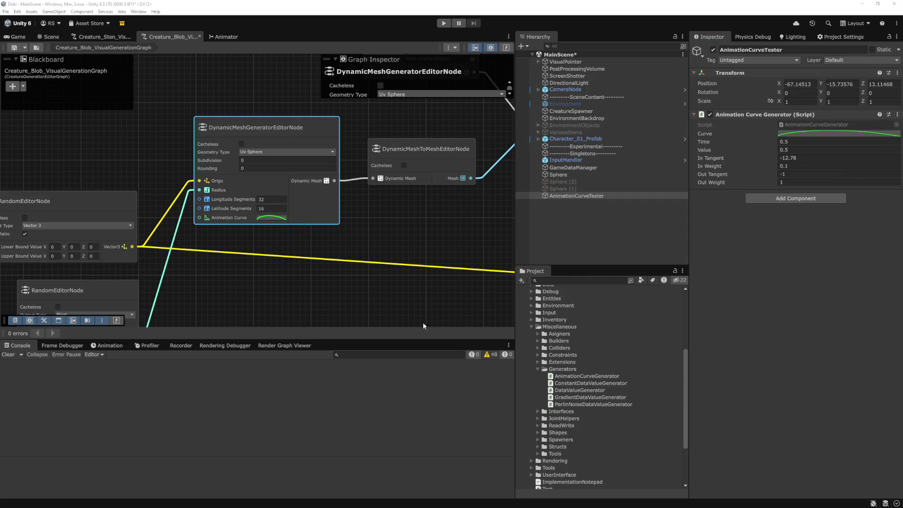
key(alt+Tab)
click(447, 241)
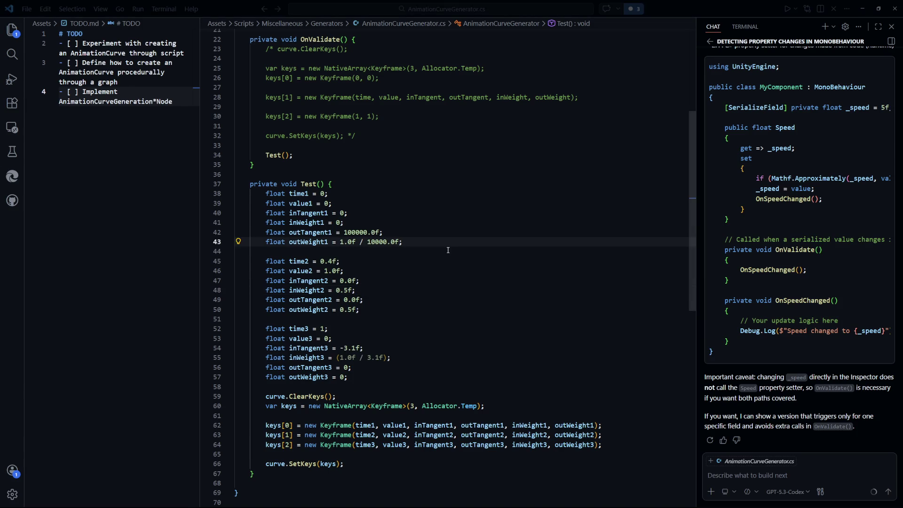
Return to the Unity editor without changing the Test() keyframe values.
key(alt+Tab)
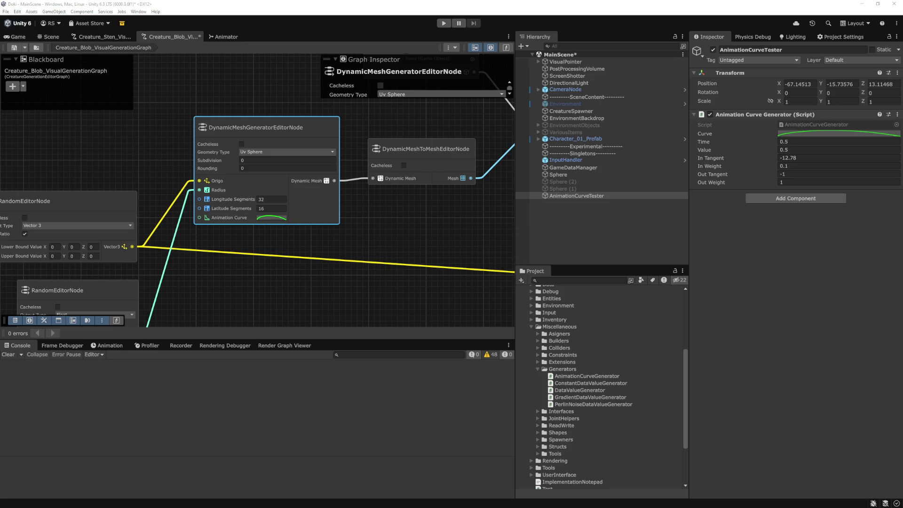
Inspect the curve's first and last keyframes in the Curve window, then return to the script.
click(839, 134)
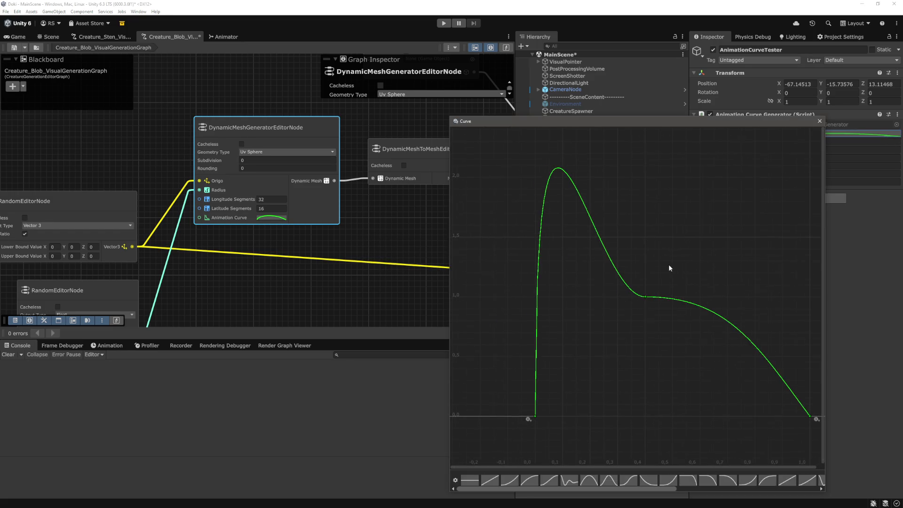
click(536, 416)
scroll(649, 250, down, 5)
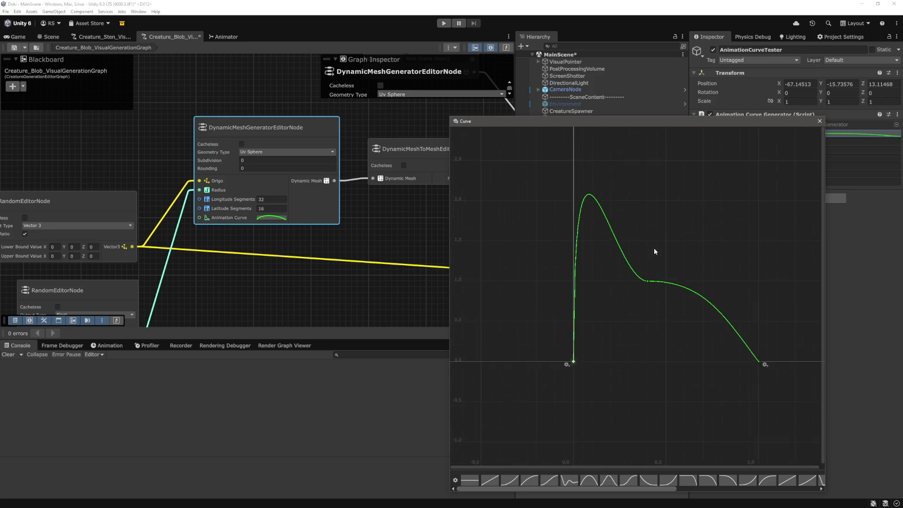
scroll(640, 282, down, 2)
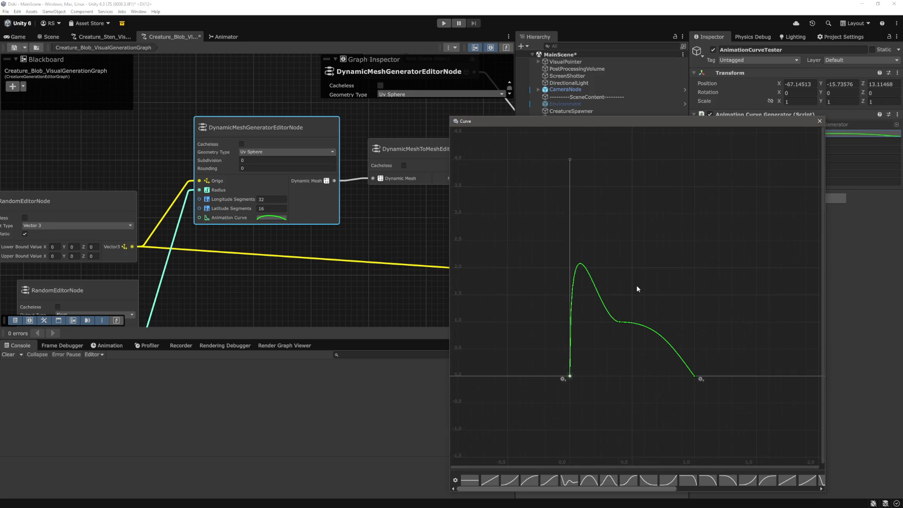
click(694, 376)
scroll(673, 358, up, 3)
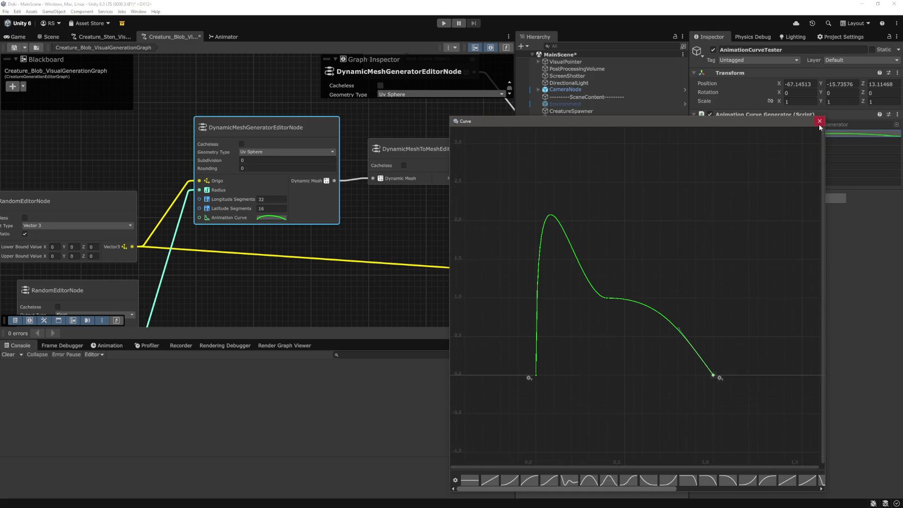
click(820, 122)
key(alt+Tab)
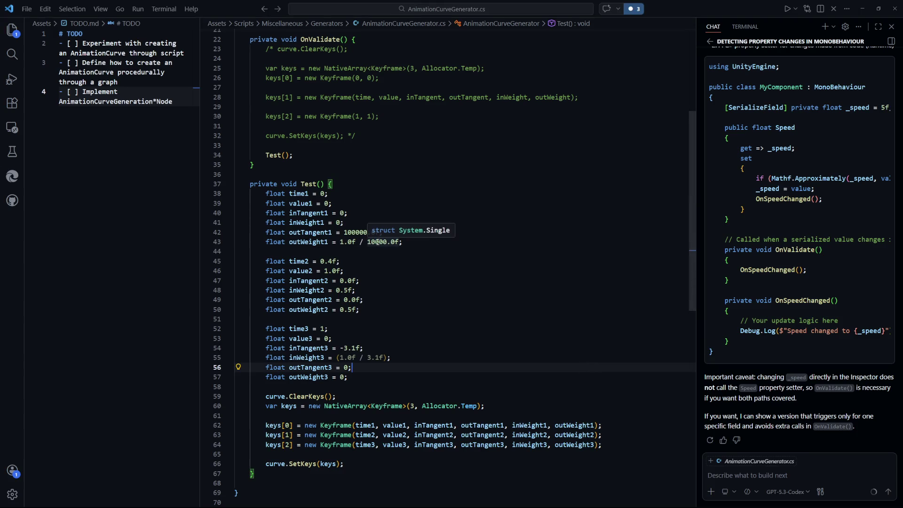
Add a zero to outWeight1's divisor so it reads 1.0f / 100000.0f, then recompile in Unity.
click(446, 279)
key(Up)
key(Up)
key(Up)
key(Right)
key(Right)
key(Right)
text(0)
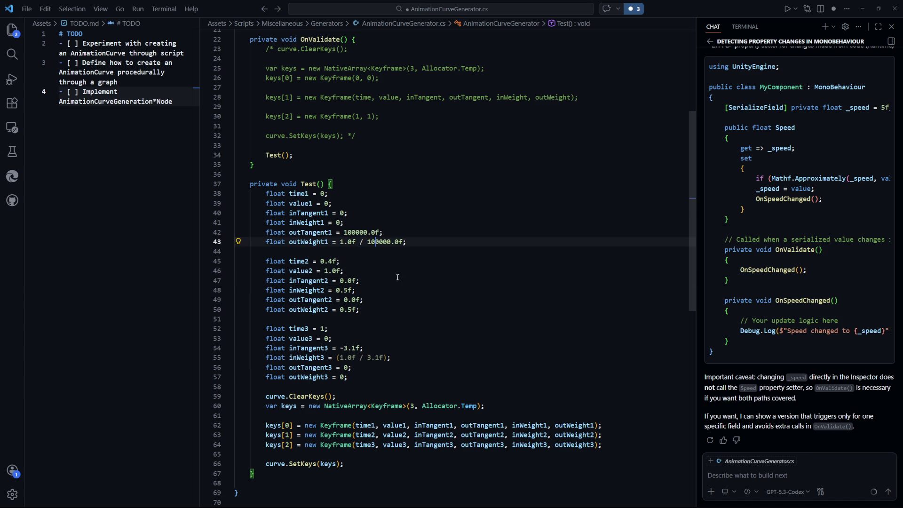
key(Down)
key(Down)
key(Down)
key(alt+Tab)
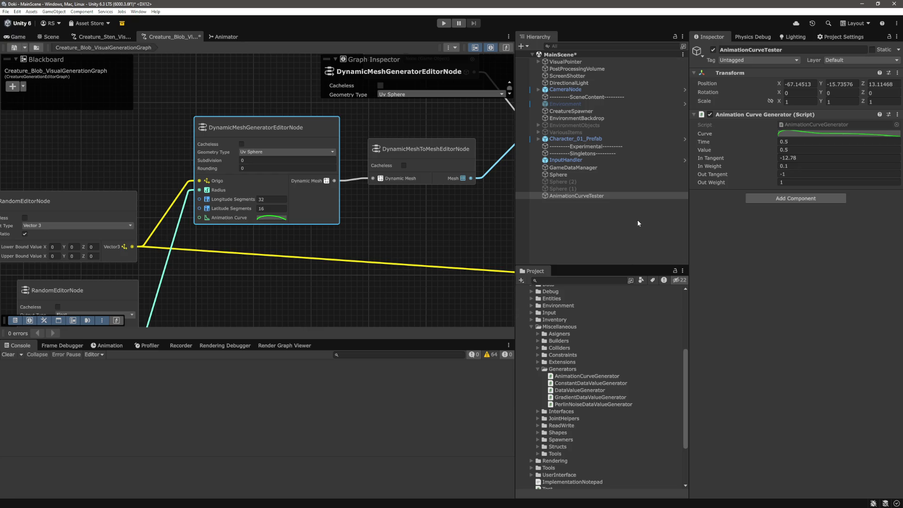
Reselect AnimationCurveTester and open its Curve to inspect the first keyframe's tangent.
click(593, 203)
click(577, 196)
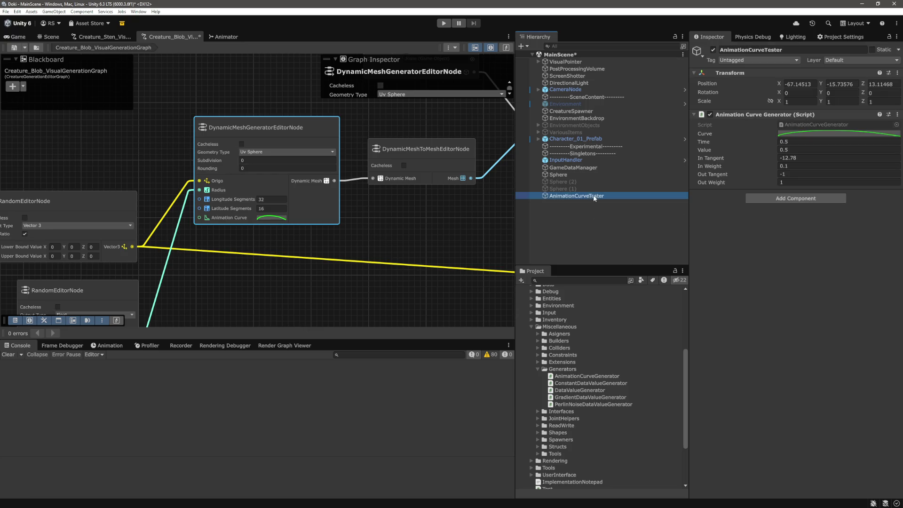
click(795, 178)
drag(734, 127, 574, 124)
click(382, 454)
drag(471, 123, 380, 134)
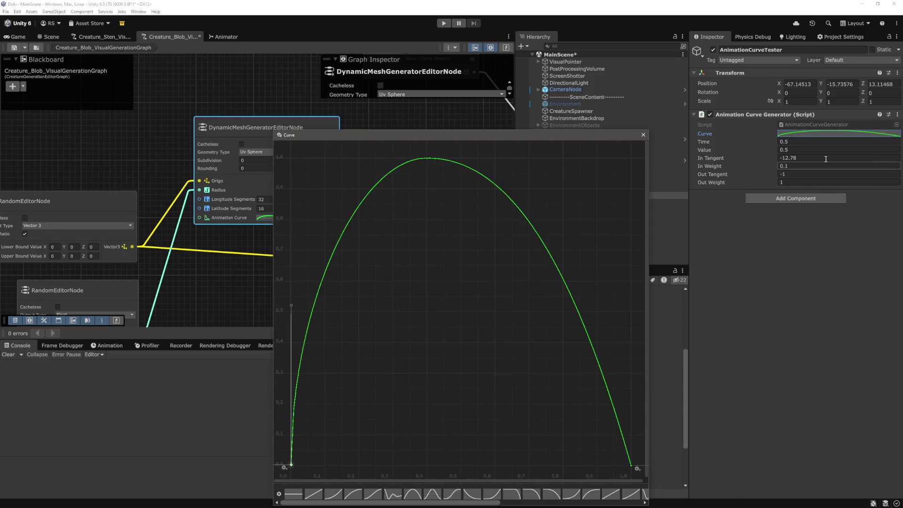
Reopen the Curve preview, inspect the peak keyframe's tangents, then close it.
click(827, 135)
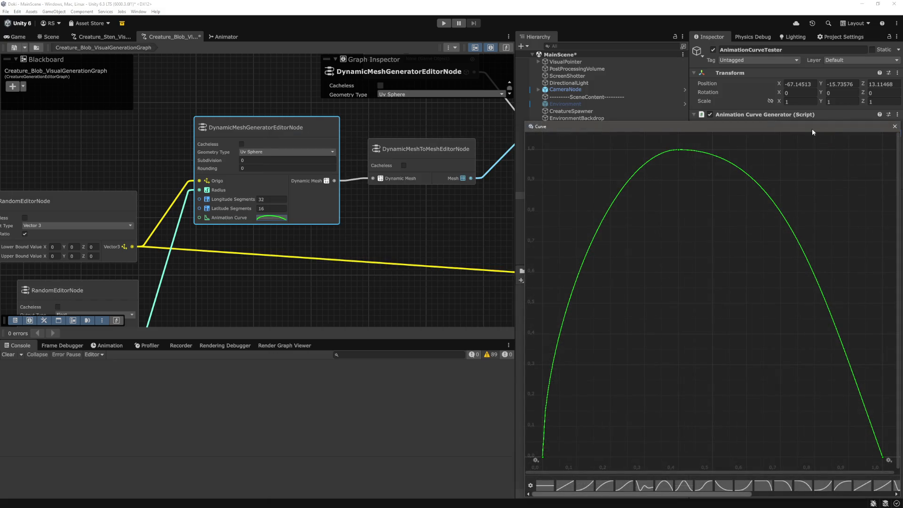
drag(812, 128, 624, 123)
click(491, 144)
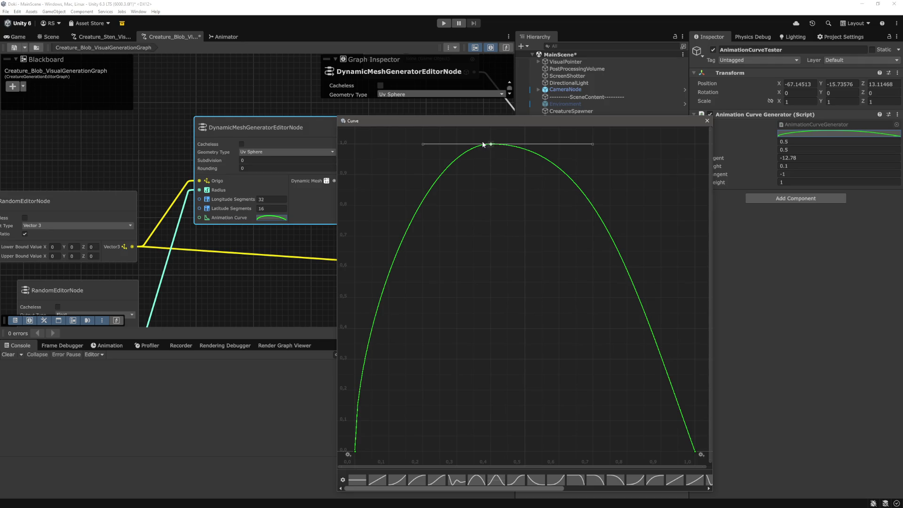
click(569, 312)
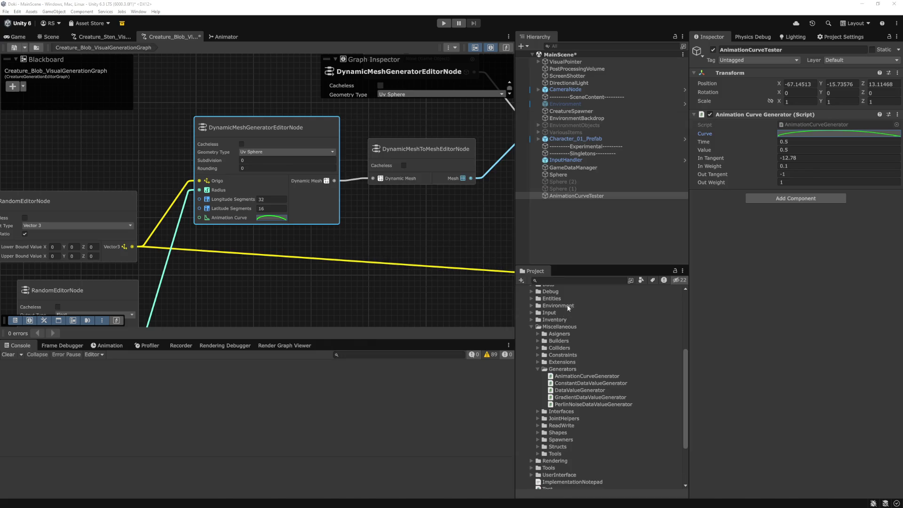
Back in VS Code, scroll down and check the third key's in-tangent value.
key(alt+Tab)
scroll(509, 360, down, 1)
click(508, 352)
drag(364, 313, 355, 312)
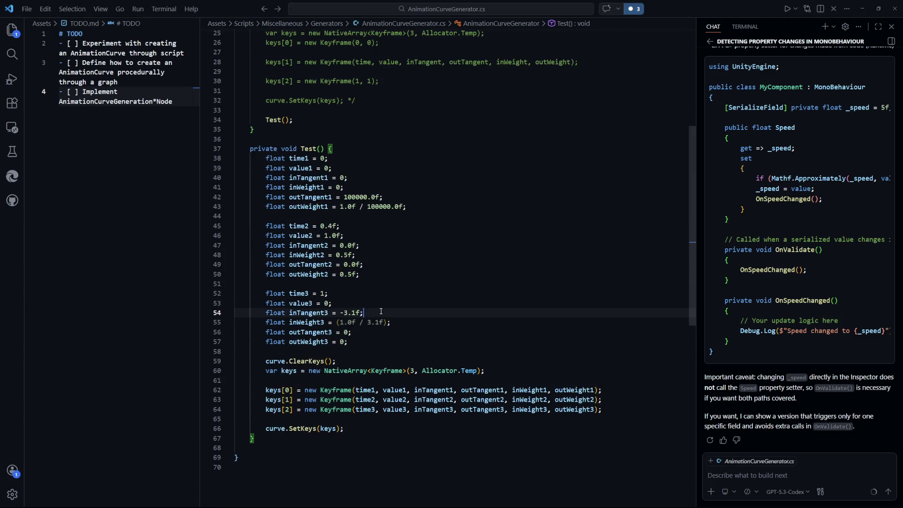
Review the third and middle keys' value, weight and tangent lines, then reopen the curve in Unity.
click(350, 303)
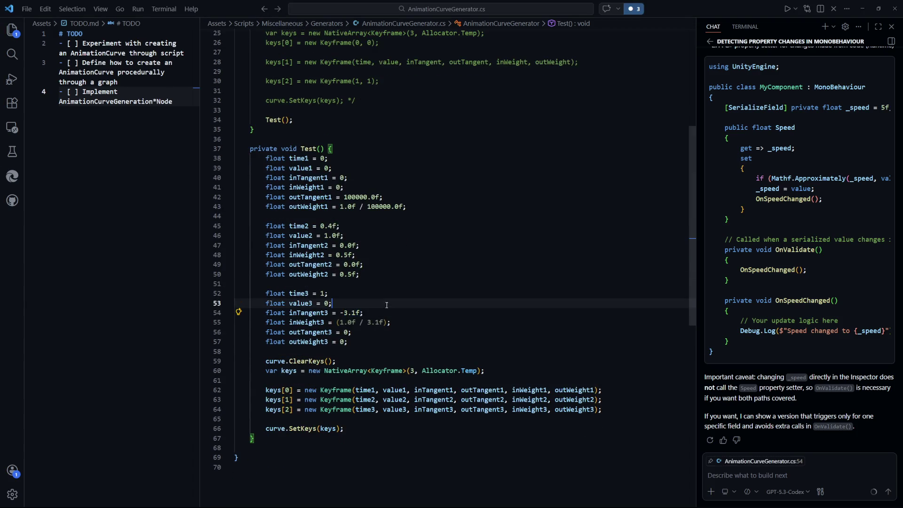
mouse_move(360, 274)
mouse_down()
mouse_move(316, 274)
mouse_move(313, 255)
mouse_move(313, 264)
mouse_up()
click(415, 272)
click(400, 267)
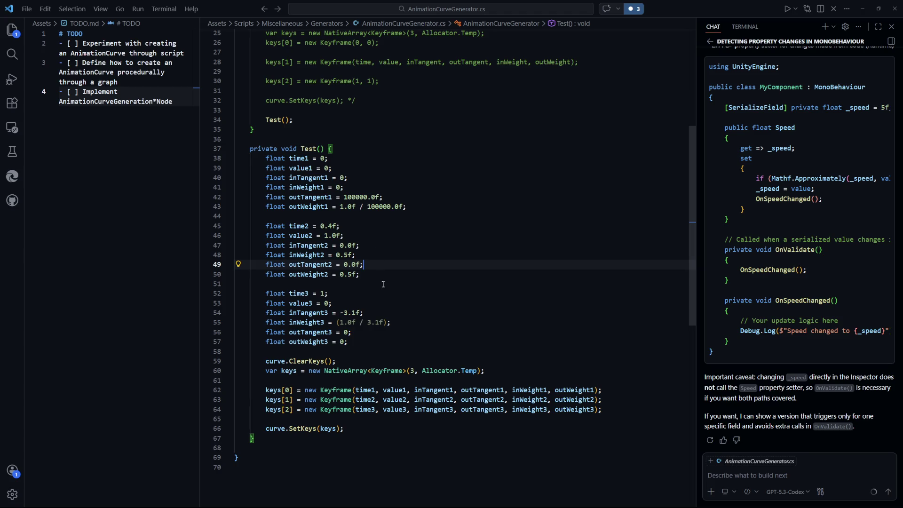
key(alt+Tab)
click(824, 134)
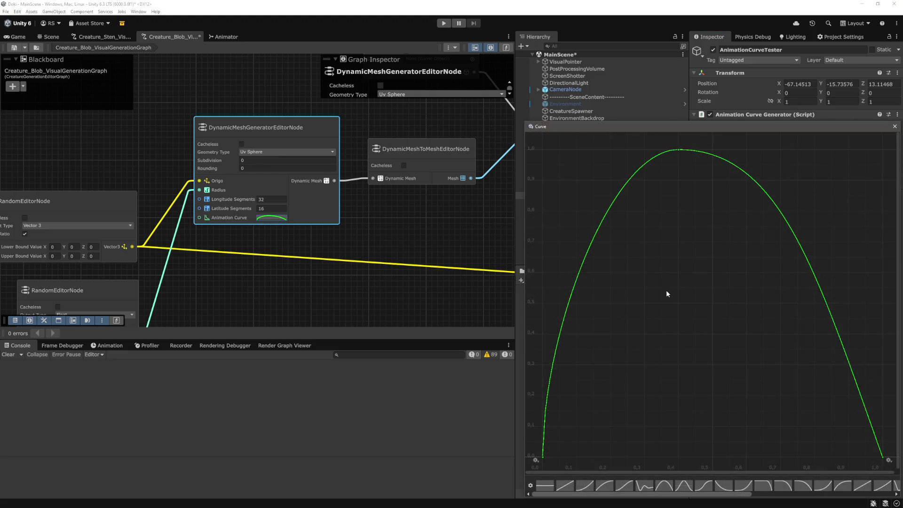
Inspect the peak keyframe's flat tangent handles, then close the Curve window and return to VS Code.
click(678, 149)
drag(824, 127, 595, 117)
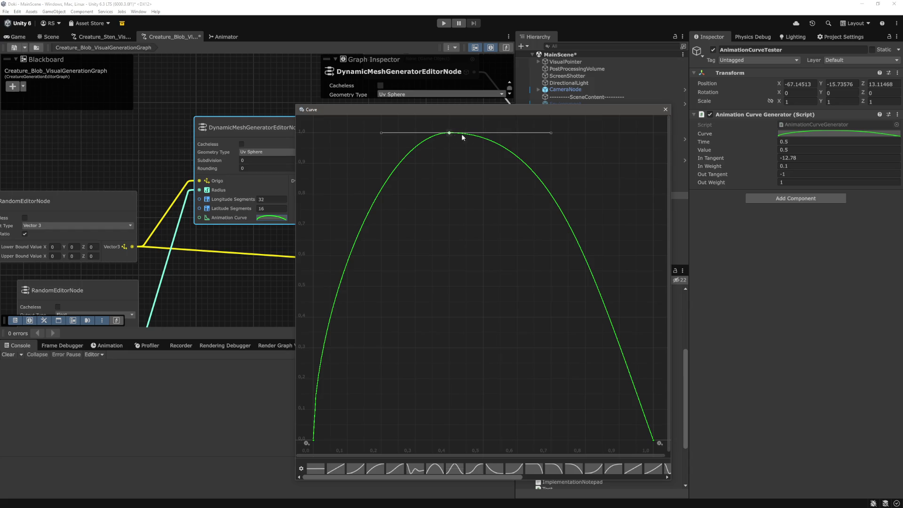
click(665, 110)
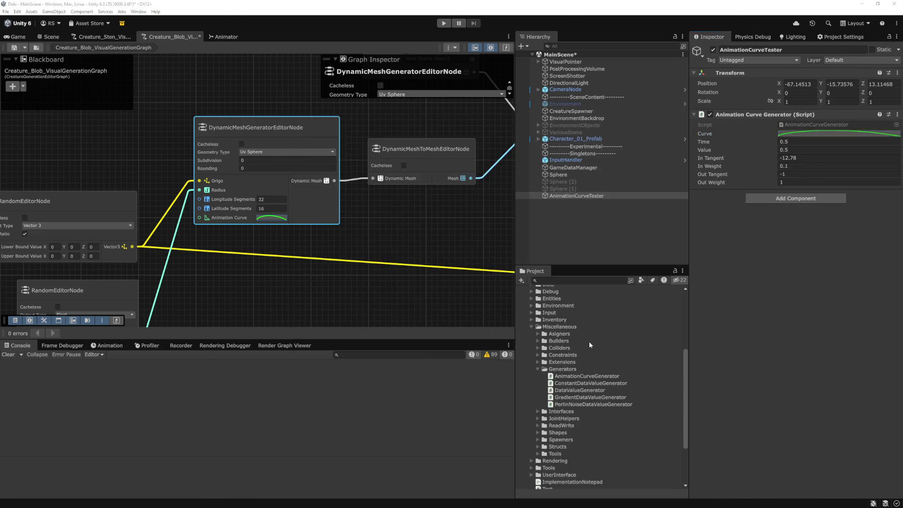
key(alt+Tab)
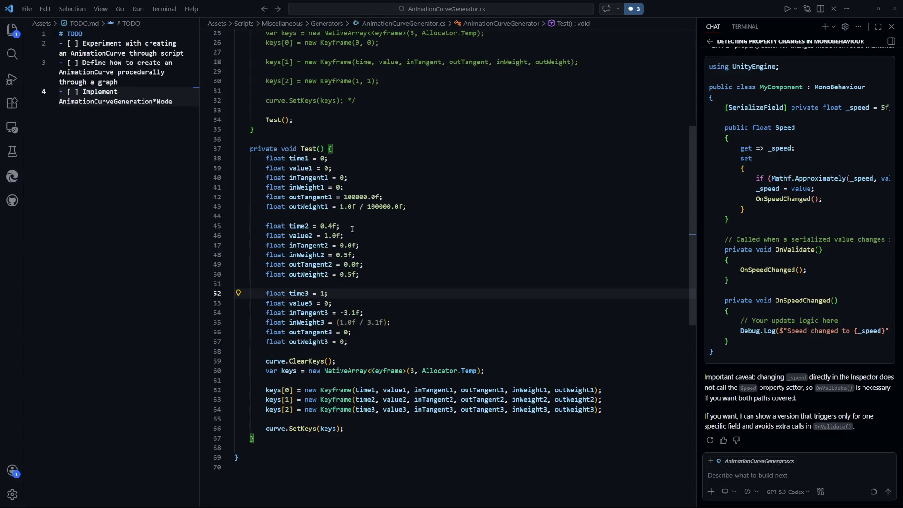
Change time2 on line 45 from 0.4f to 0.5f and save the script.
click(332, 226)
key(BackSpace)
text(5)
key(ctrl+s)
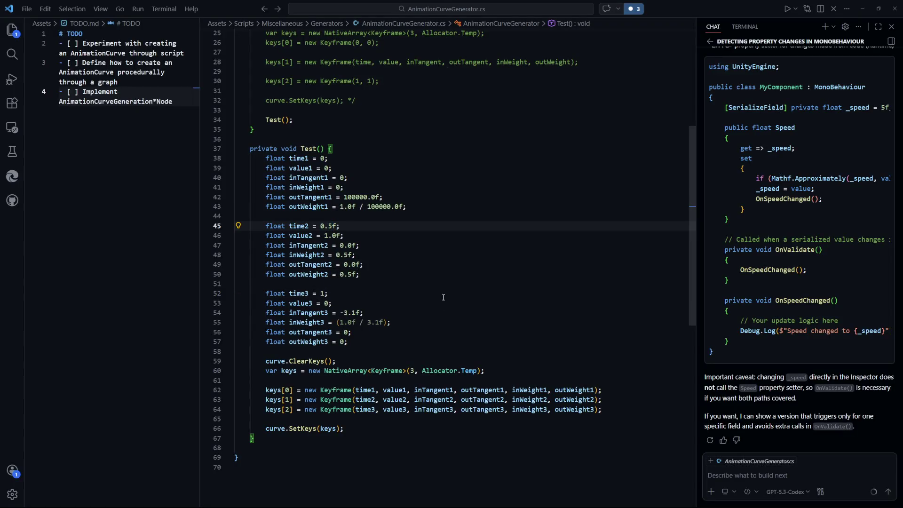
key(alt+Tab)
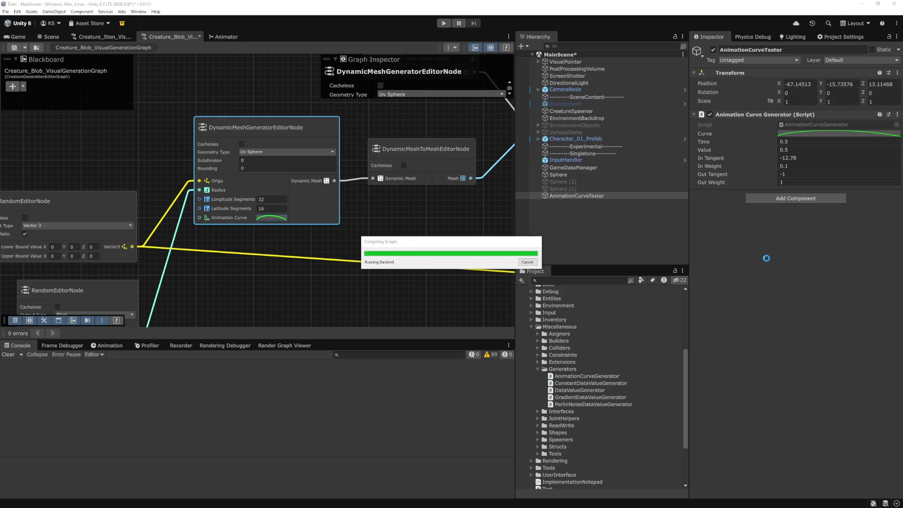
Open the recompiled Curve, center its window, and check the peak key near time 0.5.
click(819, 131)
drag(760, 129, 502, 137)
click(454, 156)
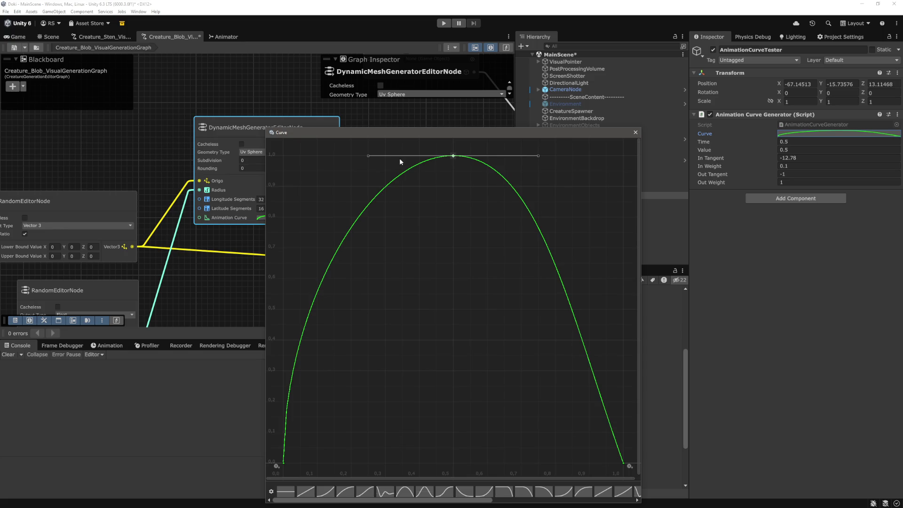
Open the Keyframe.inWeight documentation page and highlight the note that weight ranges from 0 to 1.
key(alt+Tab)
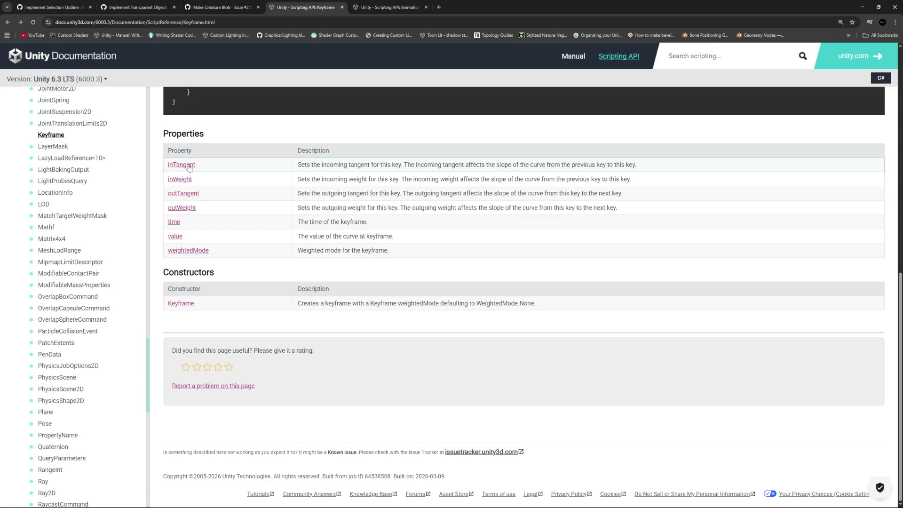
click(188, 180)
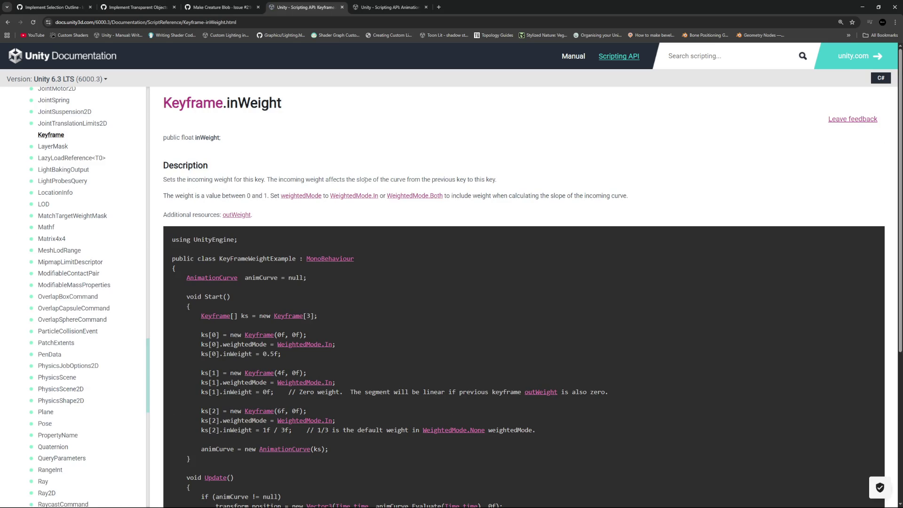
drag(170, 196, 267, 196)
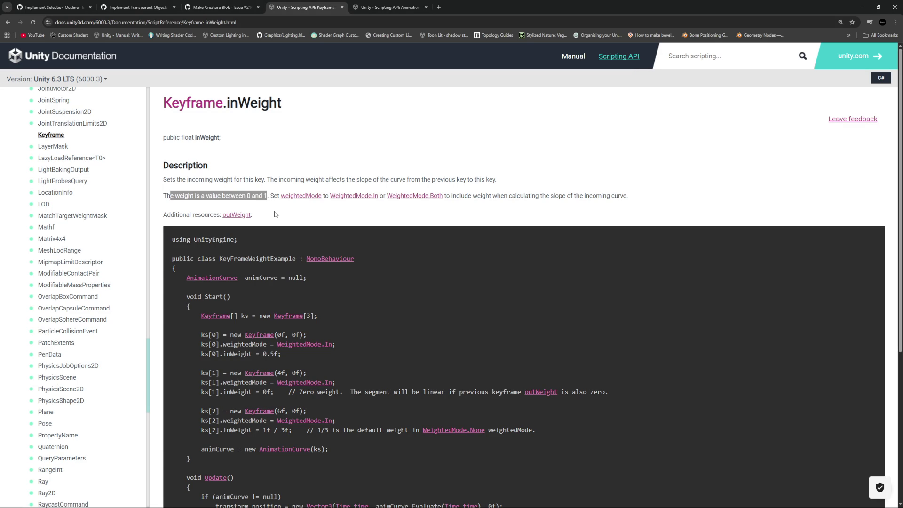
click(276, 215)
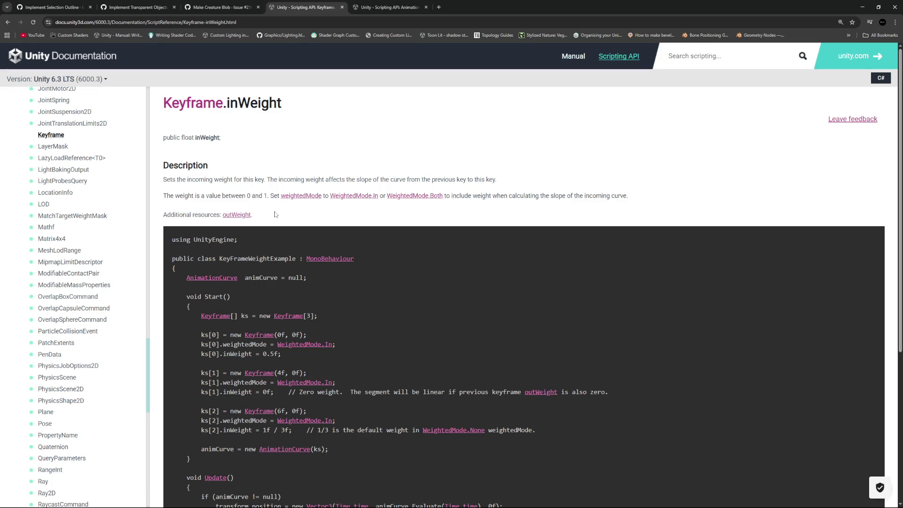